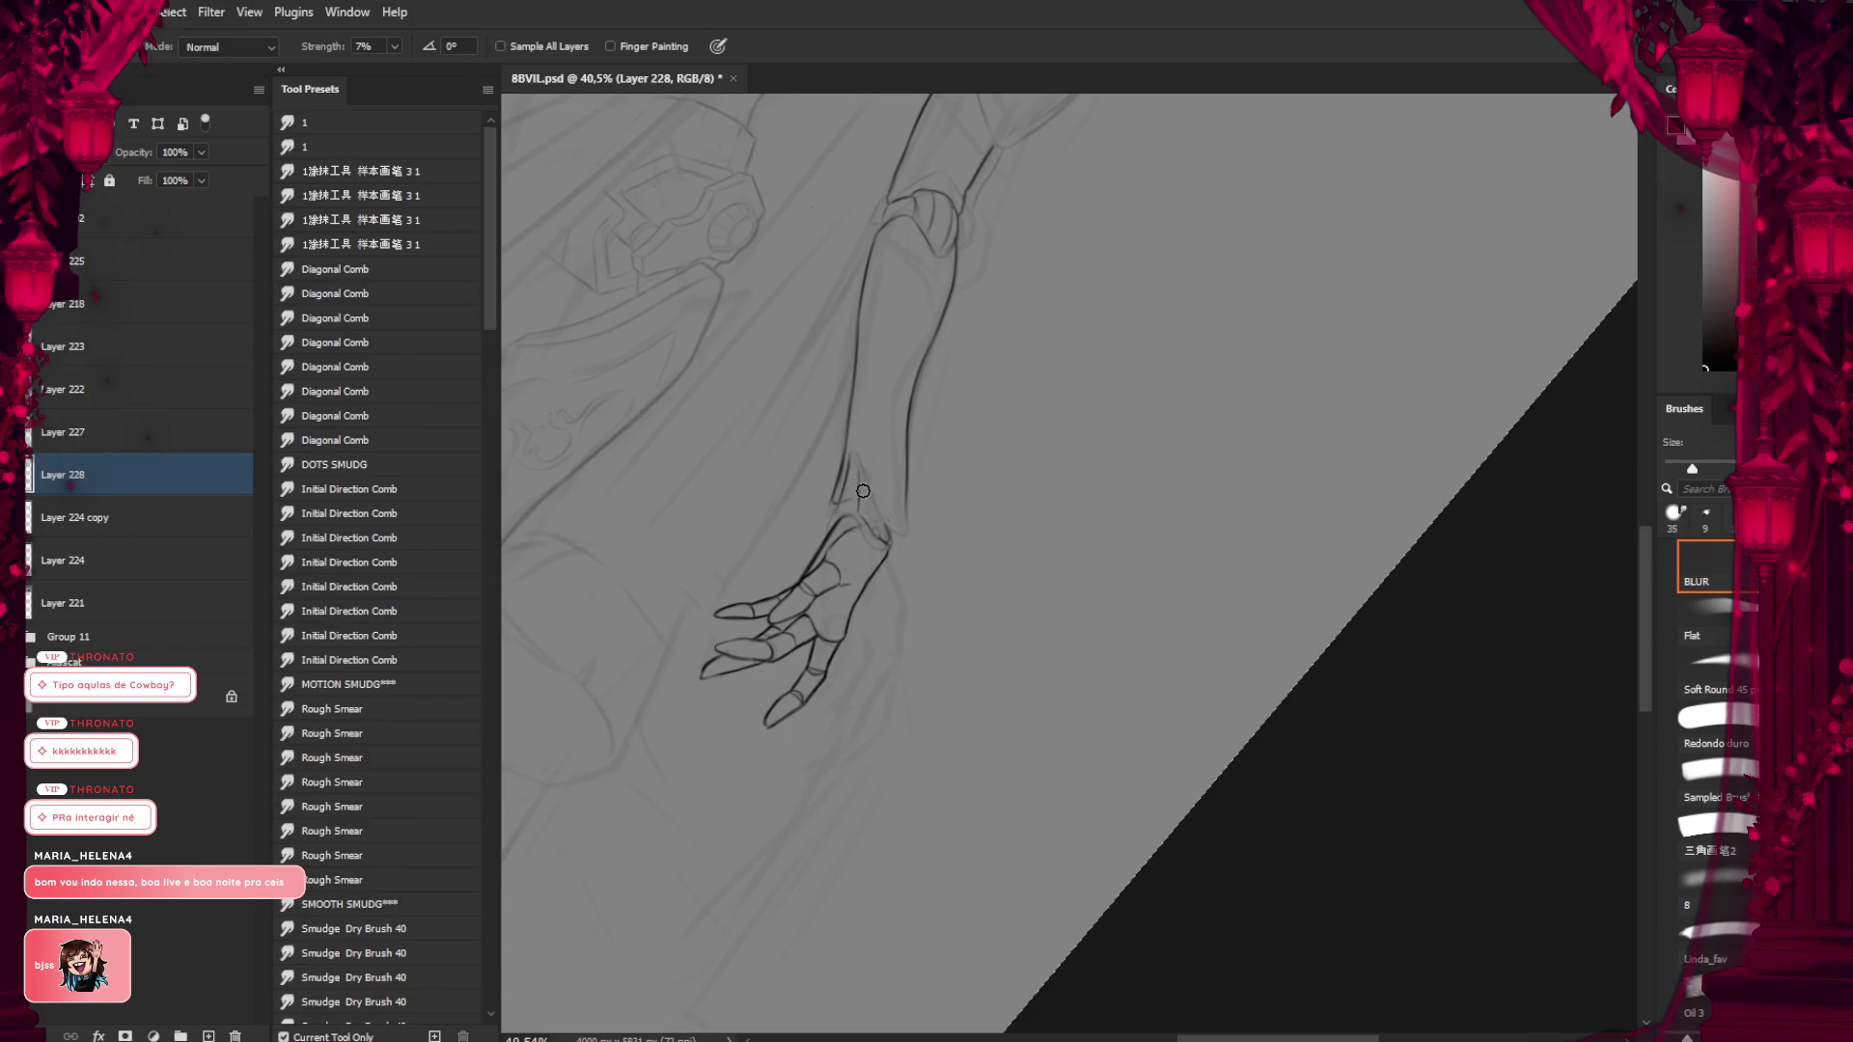
# Undo the faint stray strokes at the robot's wrist and zoom in on the wrist
pyautogui.press('b')
pyautogui.press('r')
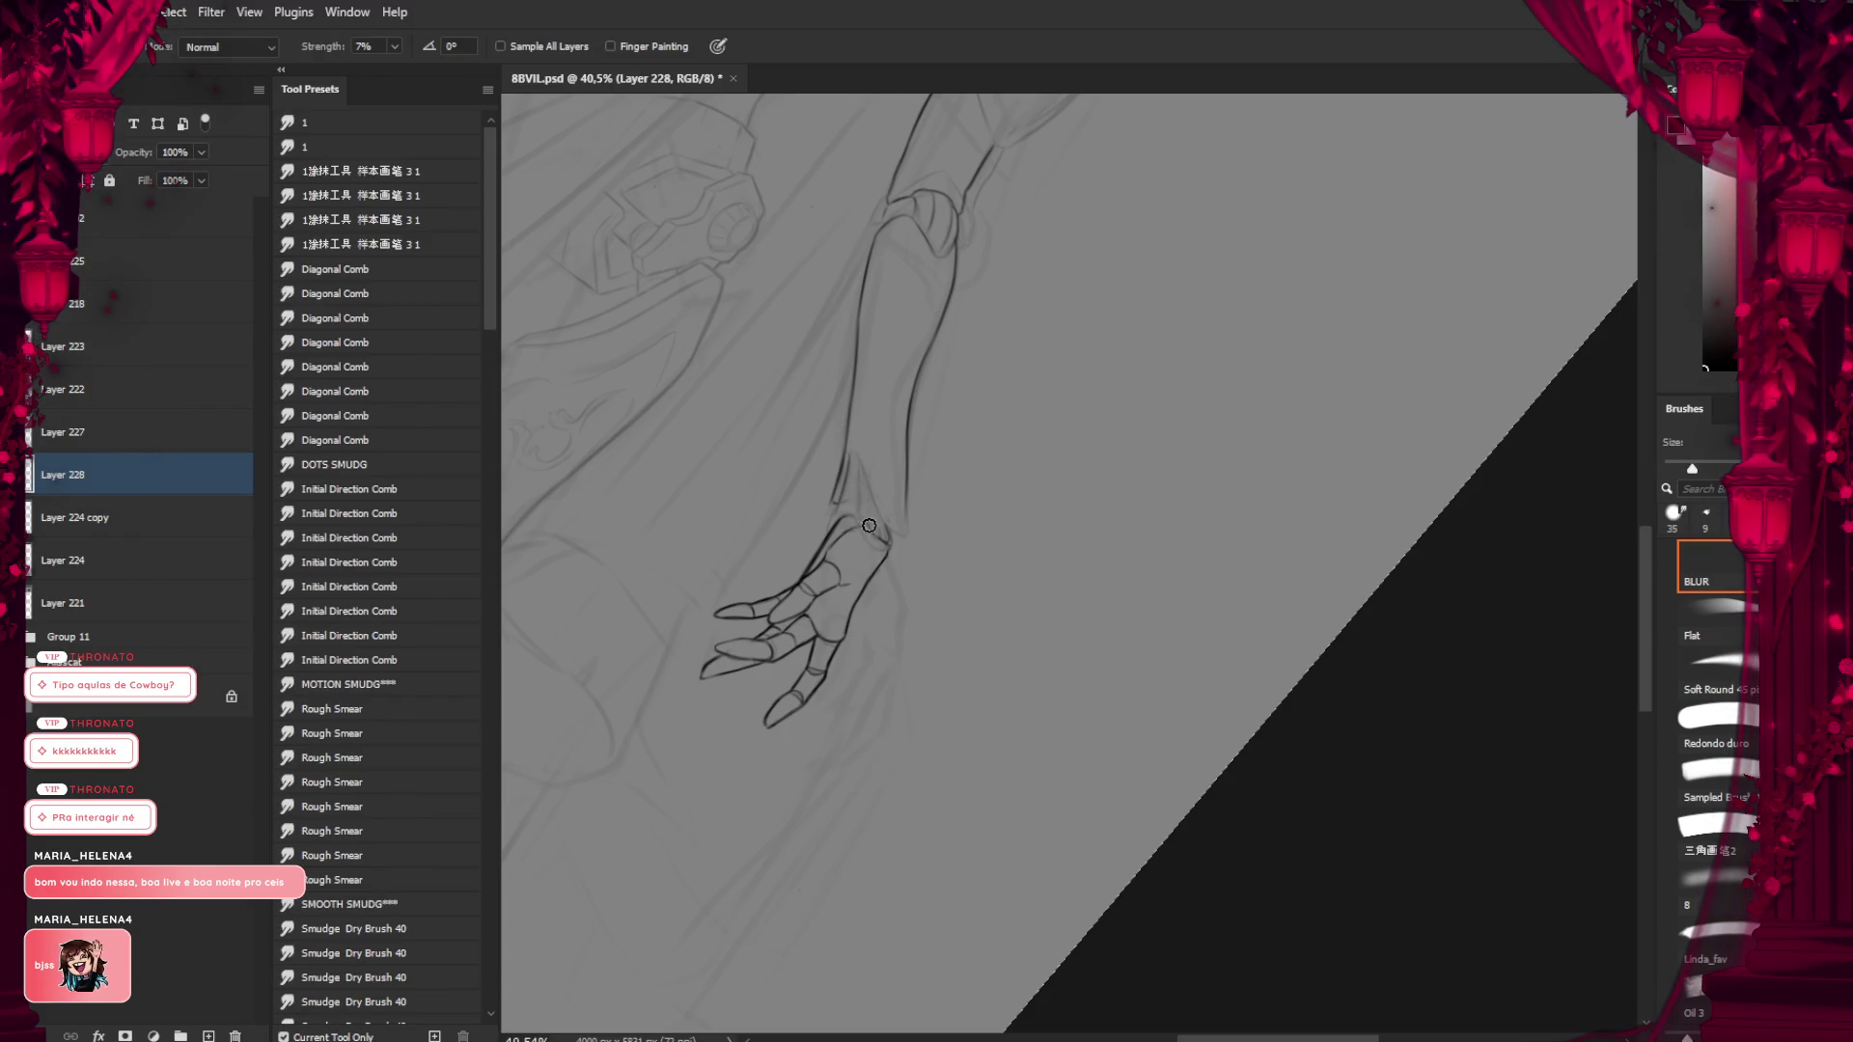
pyautogui.press('b')
pyautogui.press('e')
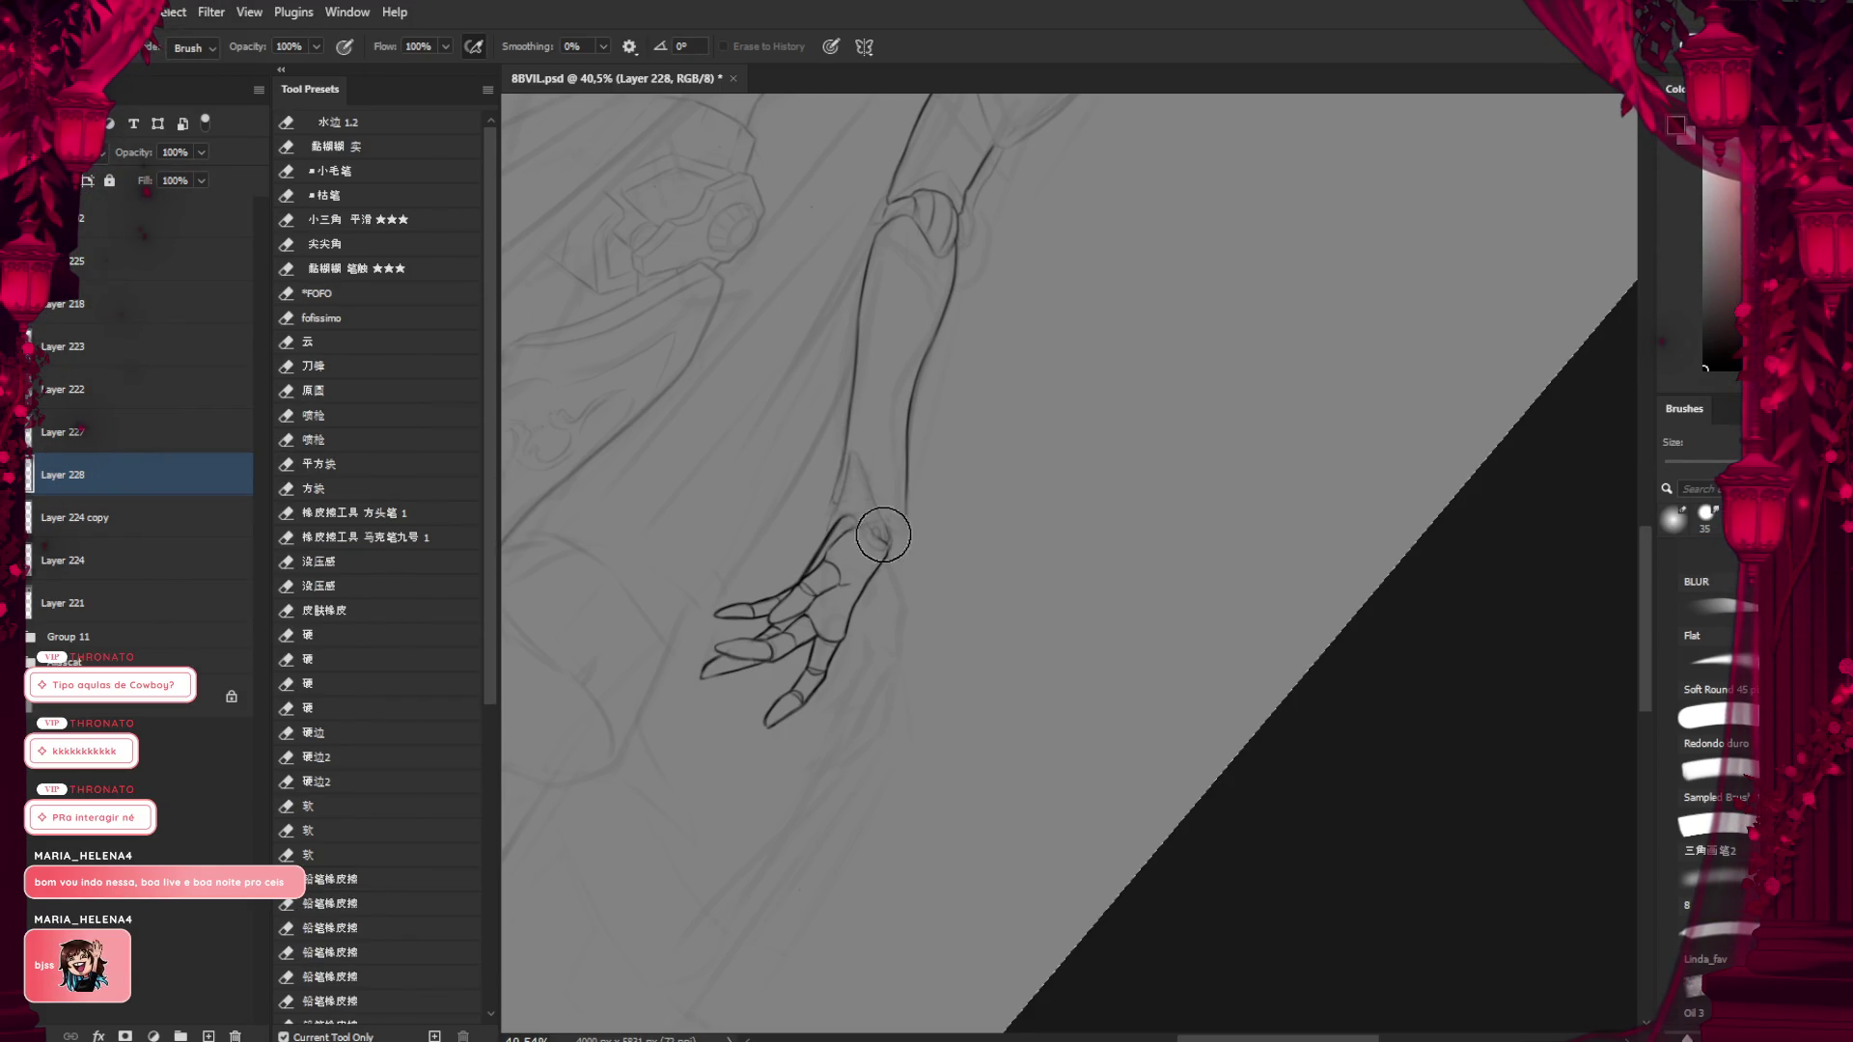
pyautogui.press('b')
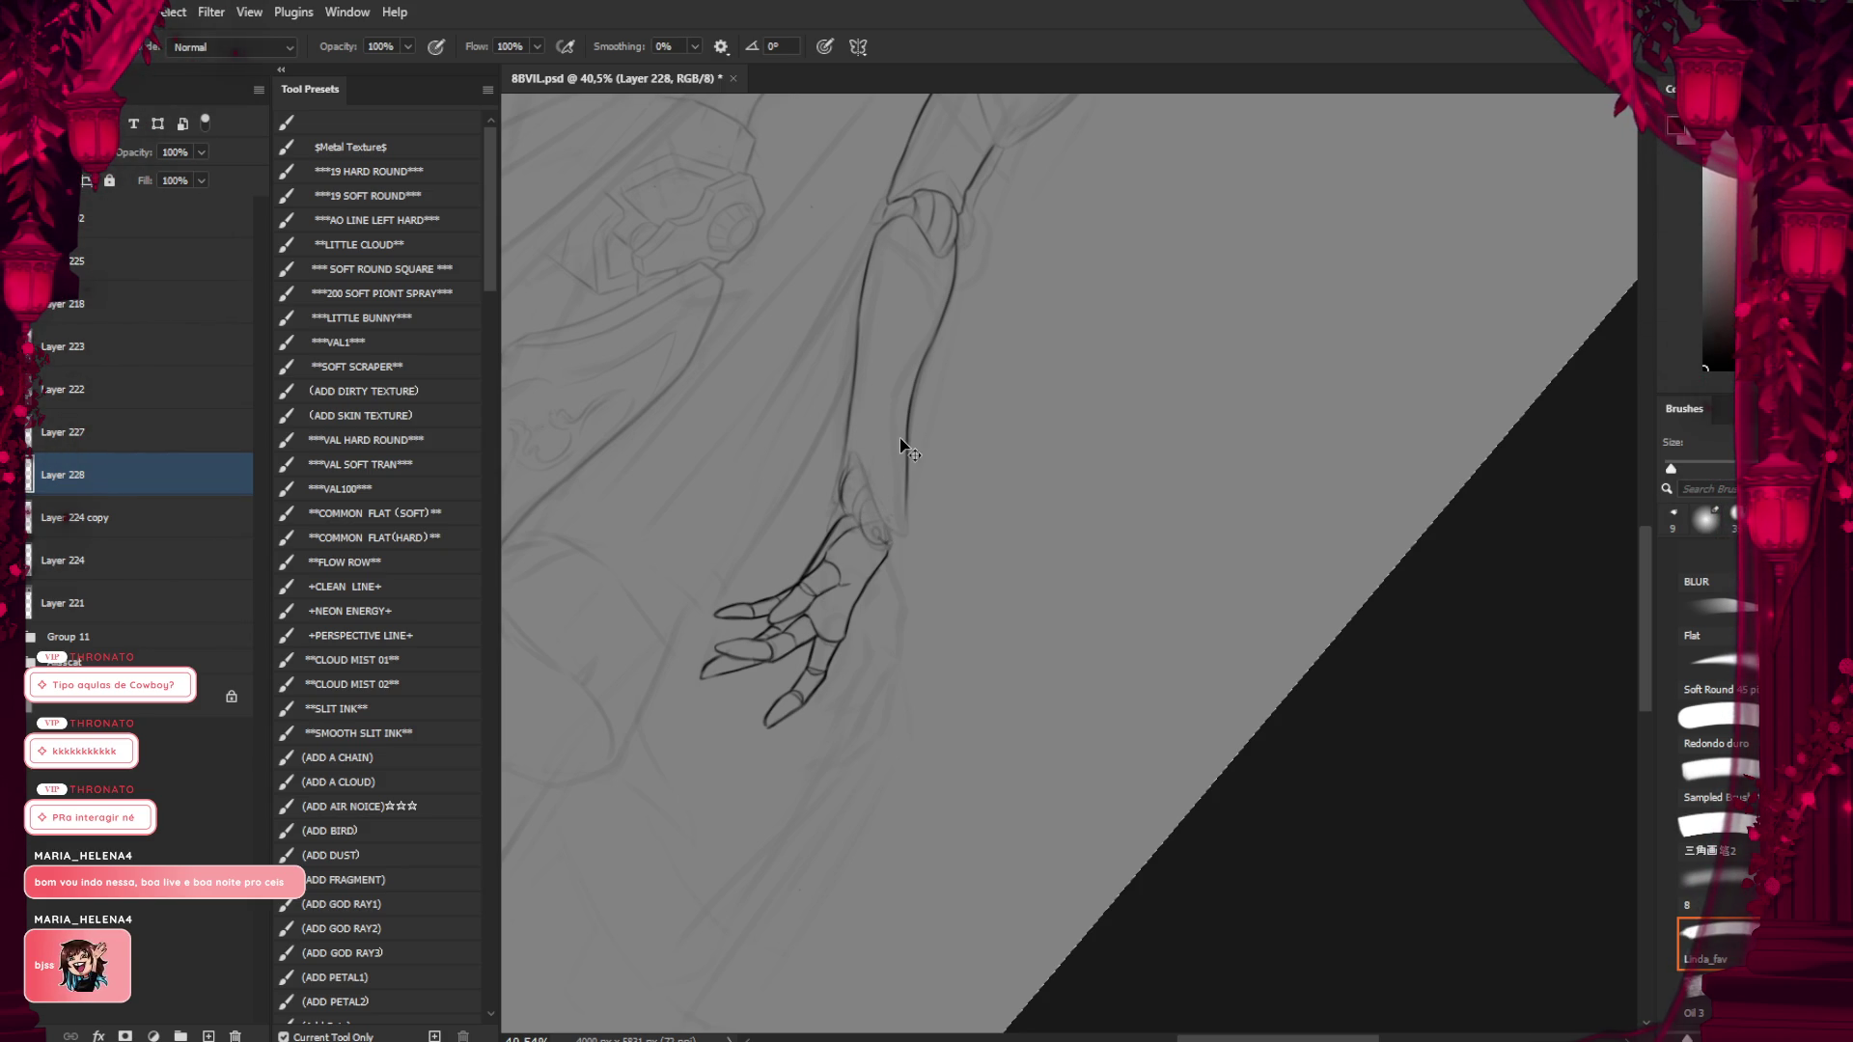
pyautogui.hotkey('ctrl', 'z')
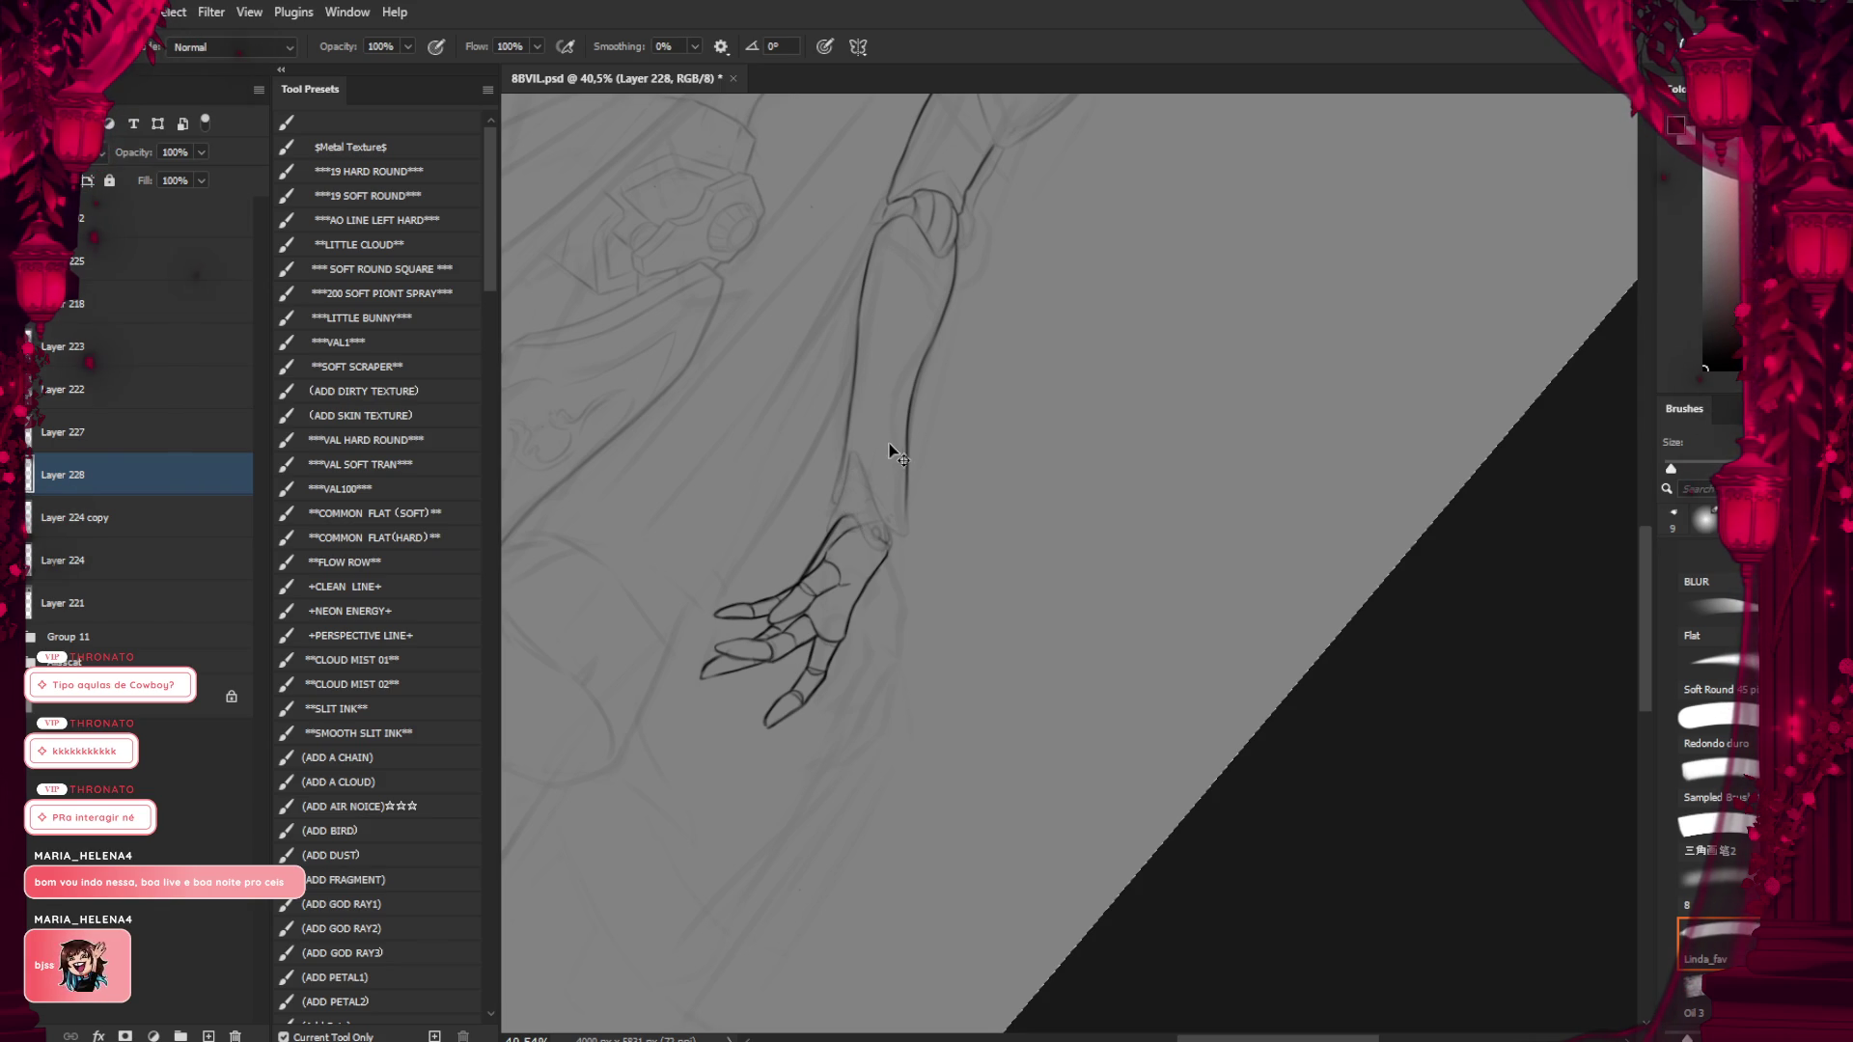
pyautogui.scroll(3, 874, 454)
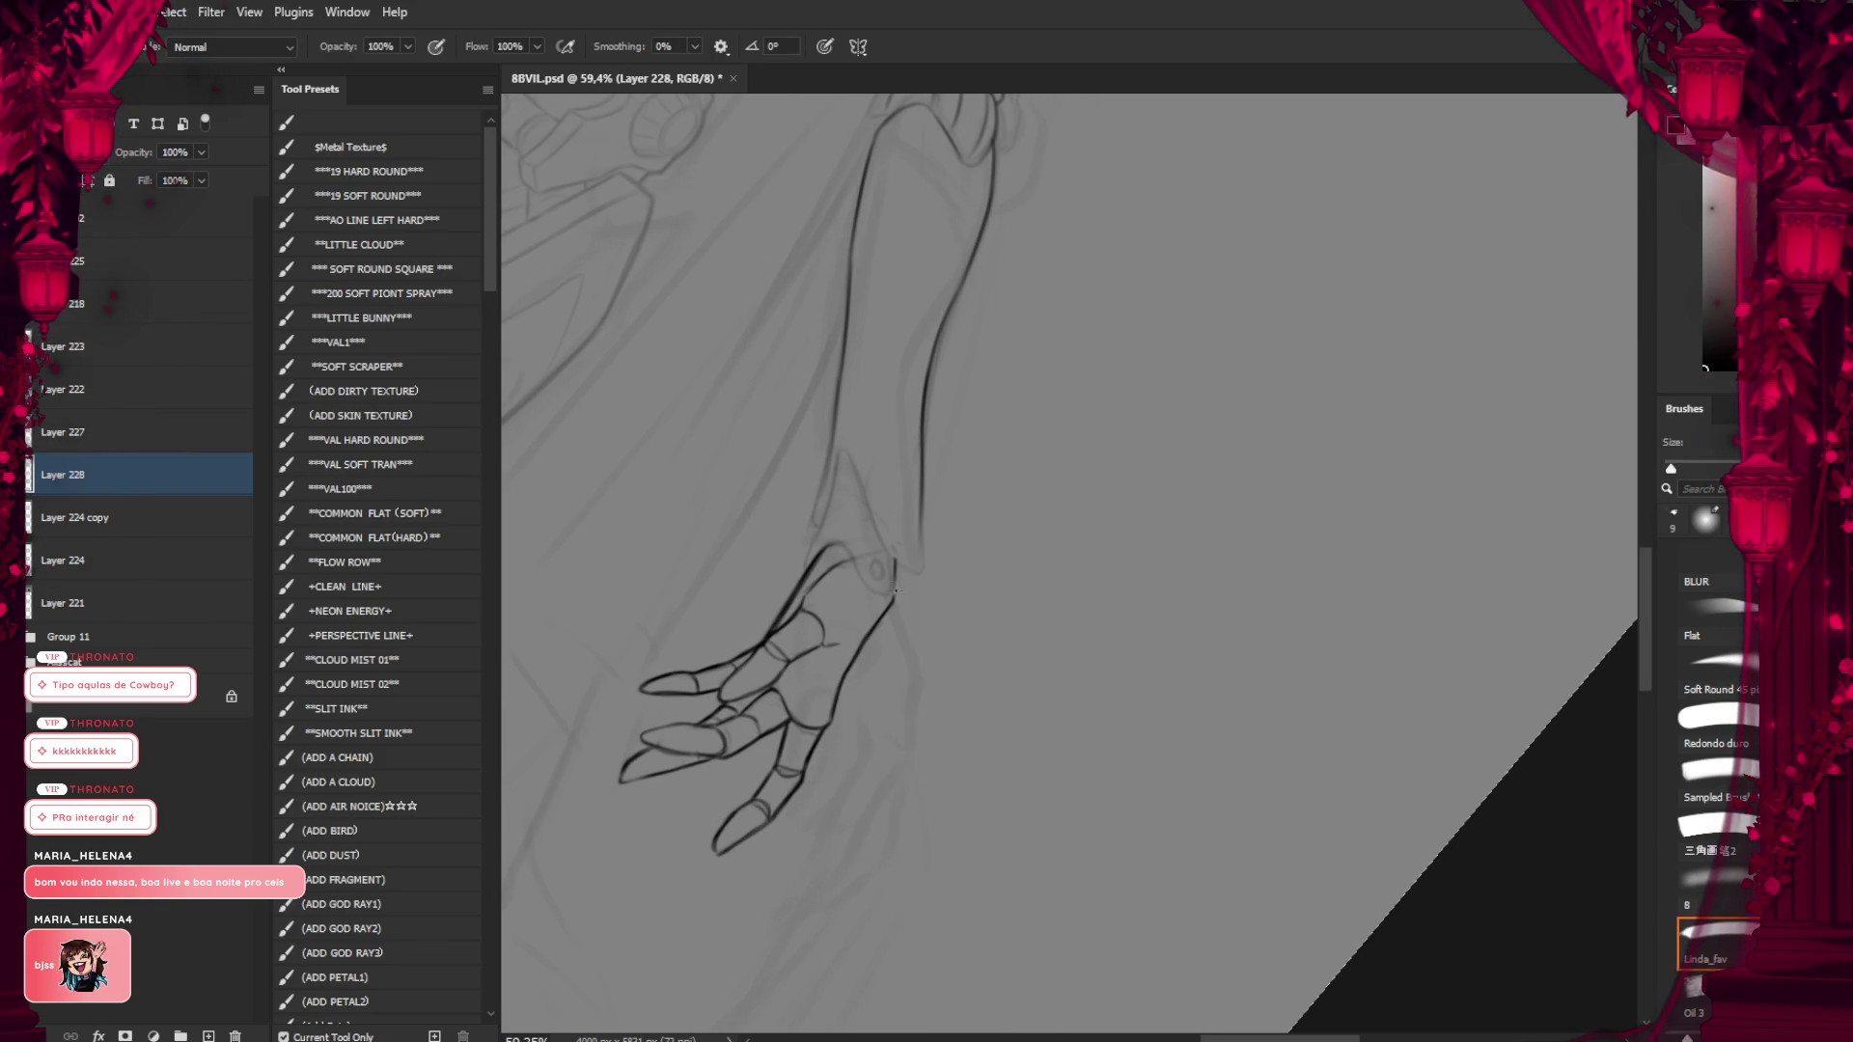
# Ink the wrist's right edge, the inner wrist line and the curve toward the thumb joint
pyautogui.moveTo(892, 600); pyautogui.dragTo(897, 566)
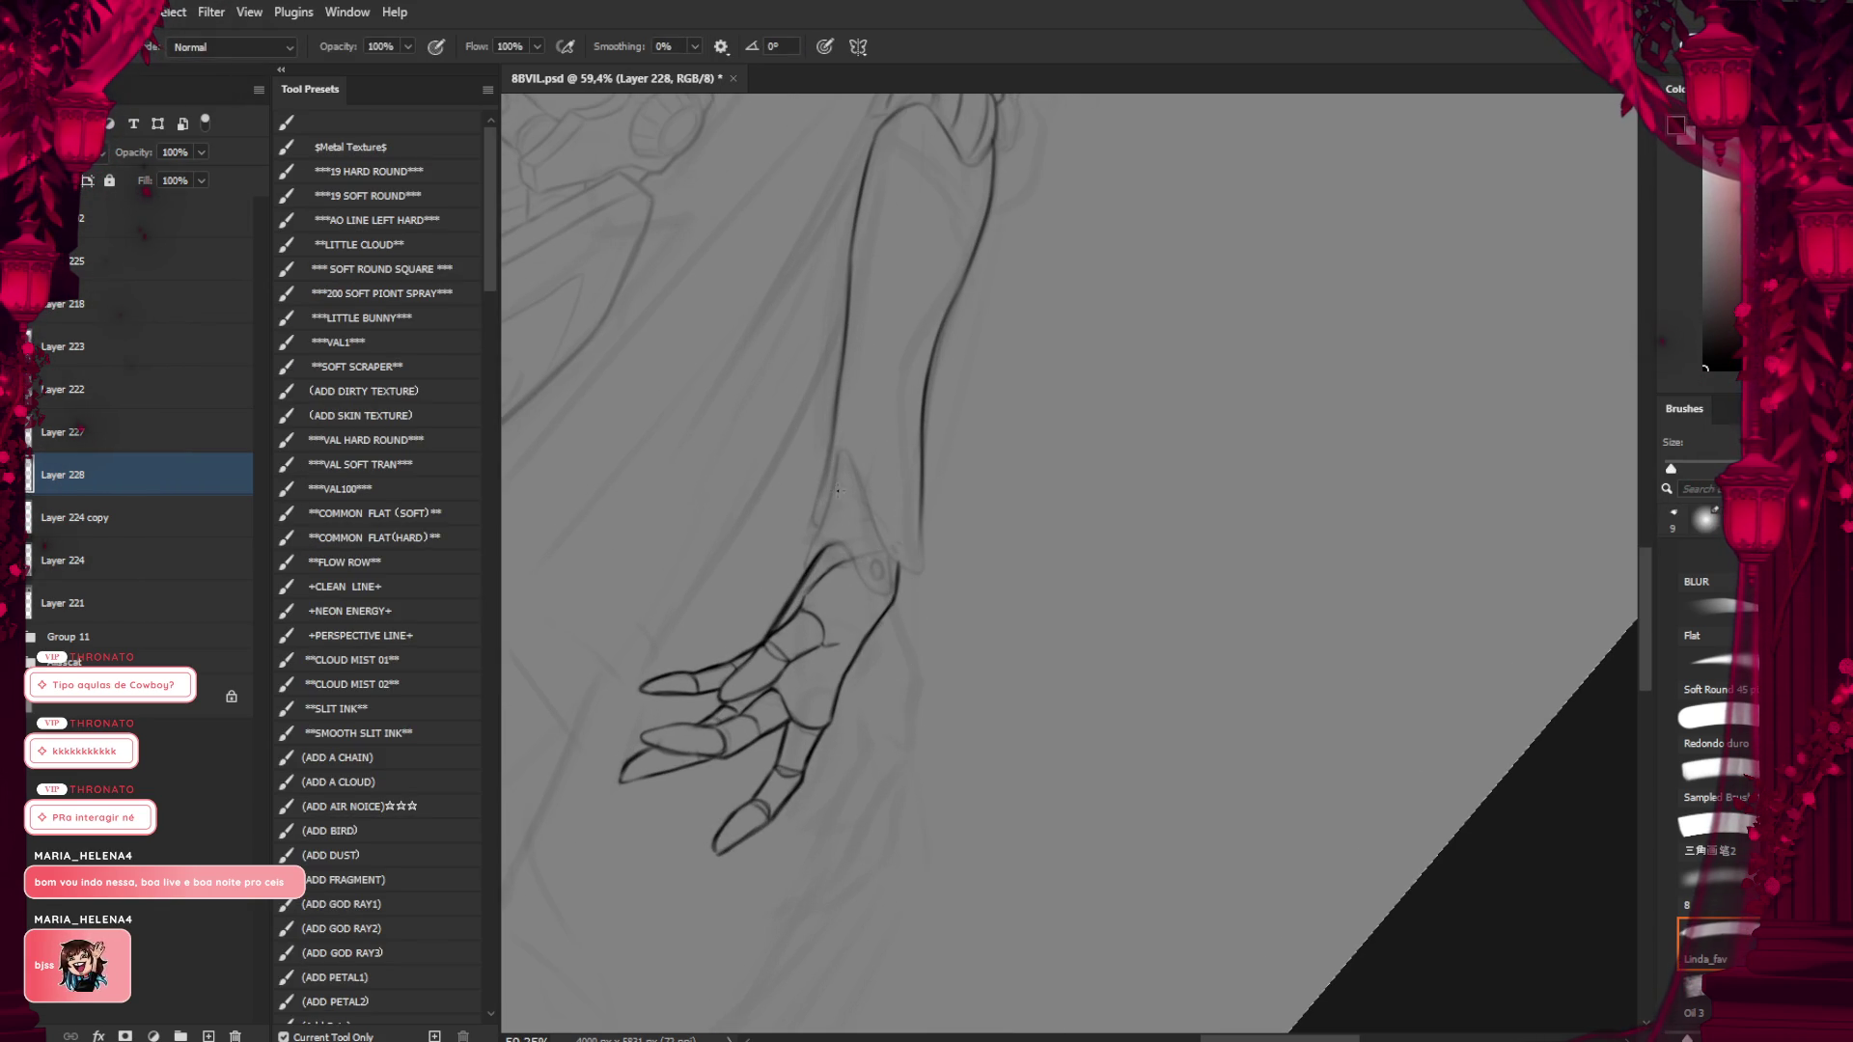
pyautogui.moveTo(837, 471)
pyautogui.mouseDown()
pyautogui.moveTo(802, 560)
pyautogui.moveTo(894, 587)
pyautogui.mouseUp()
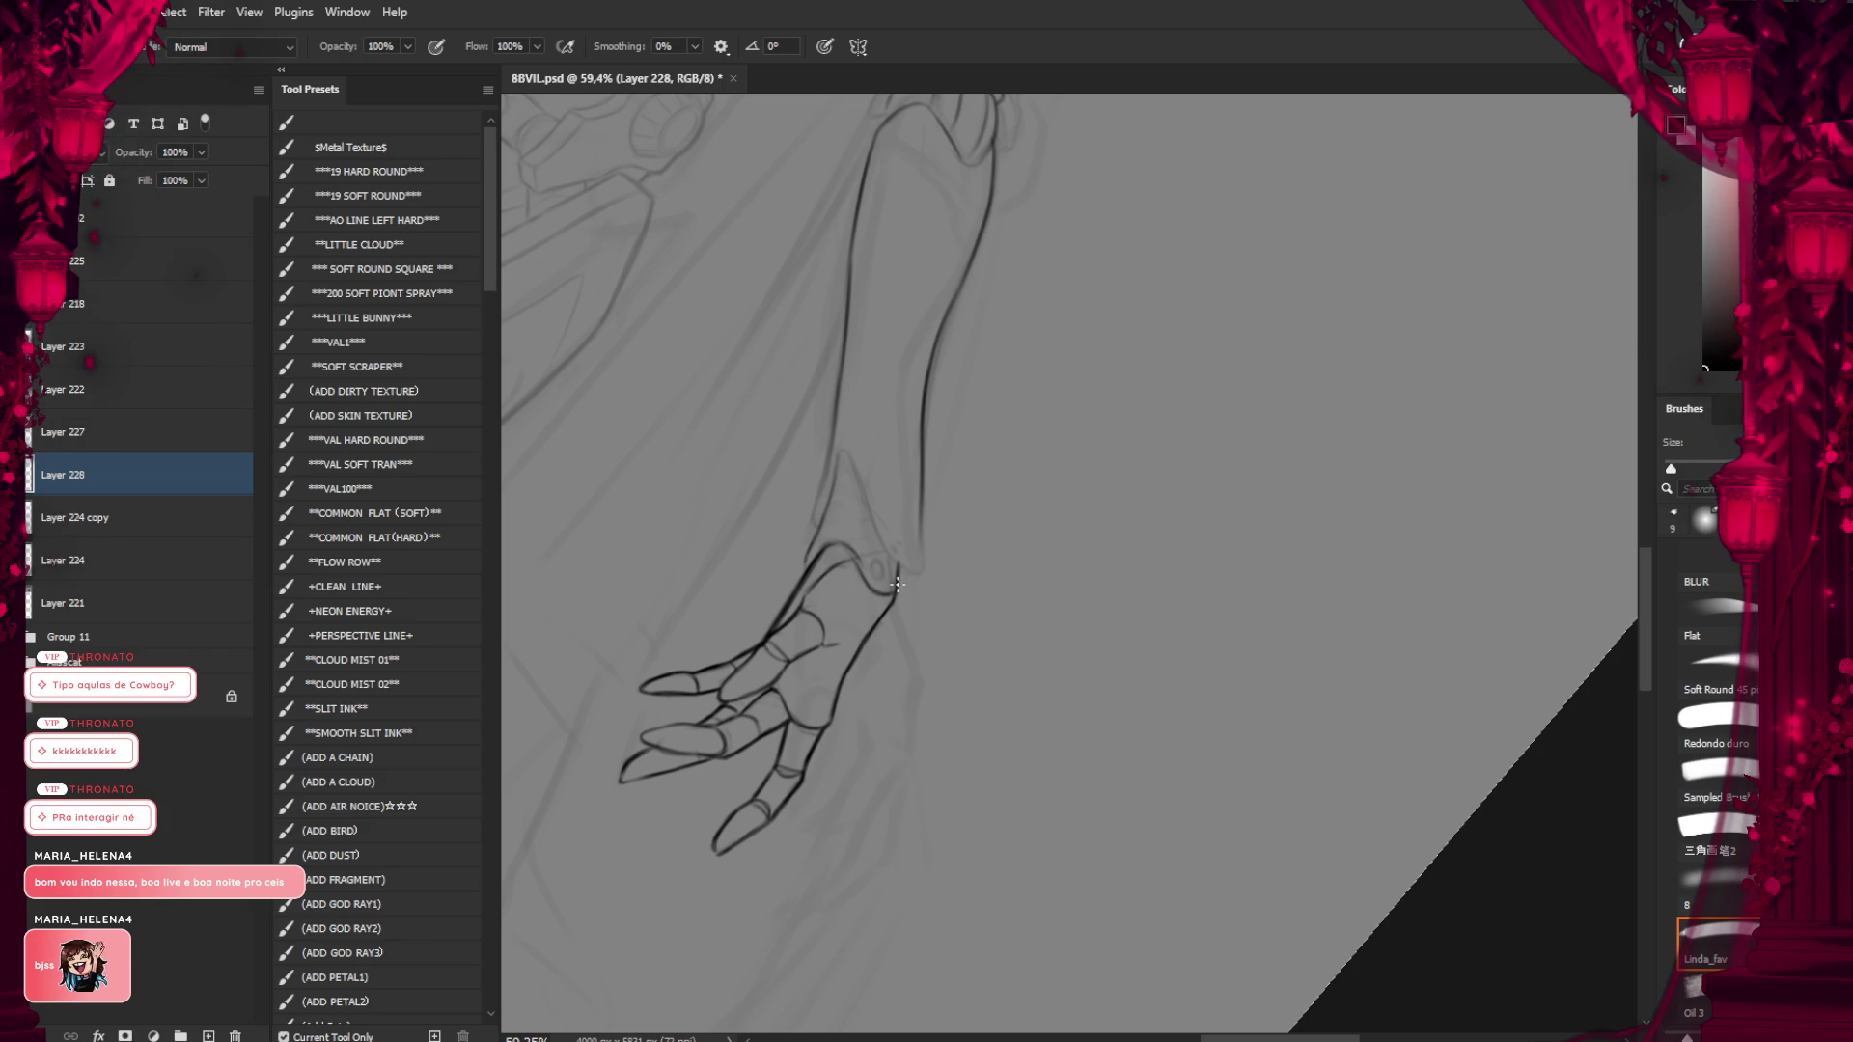
pyautogui.press('e')
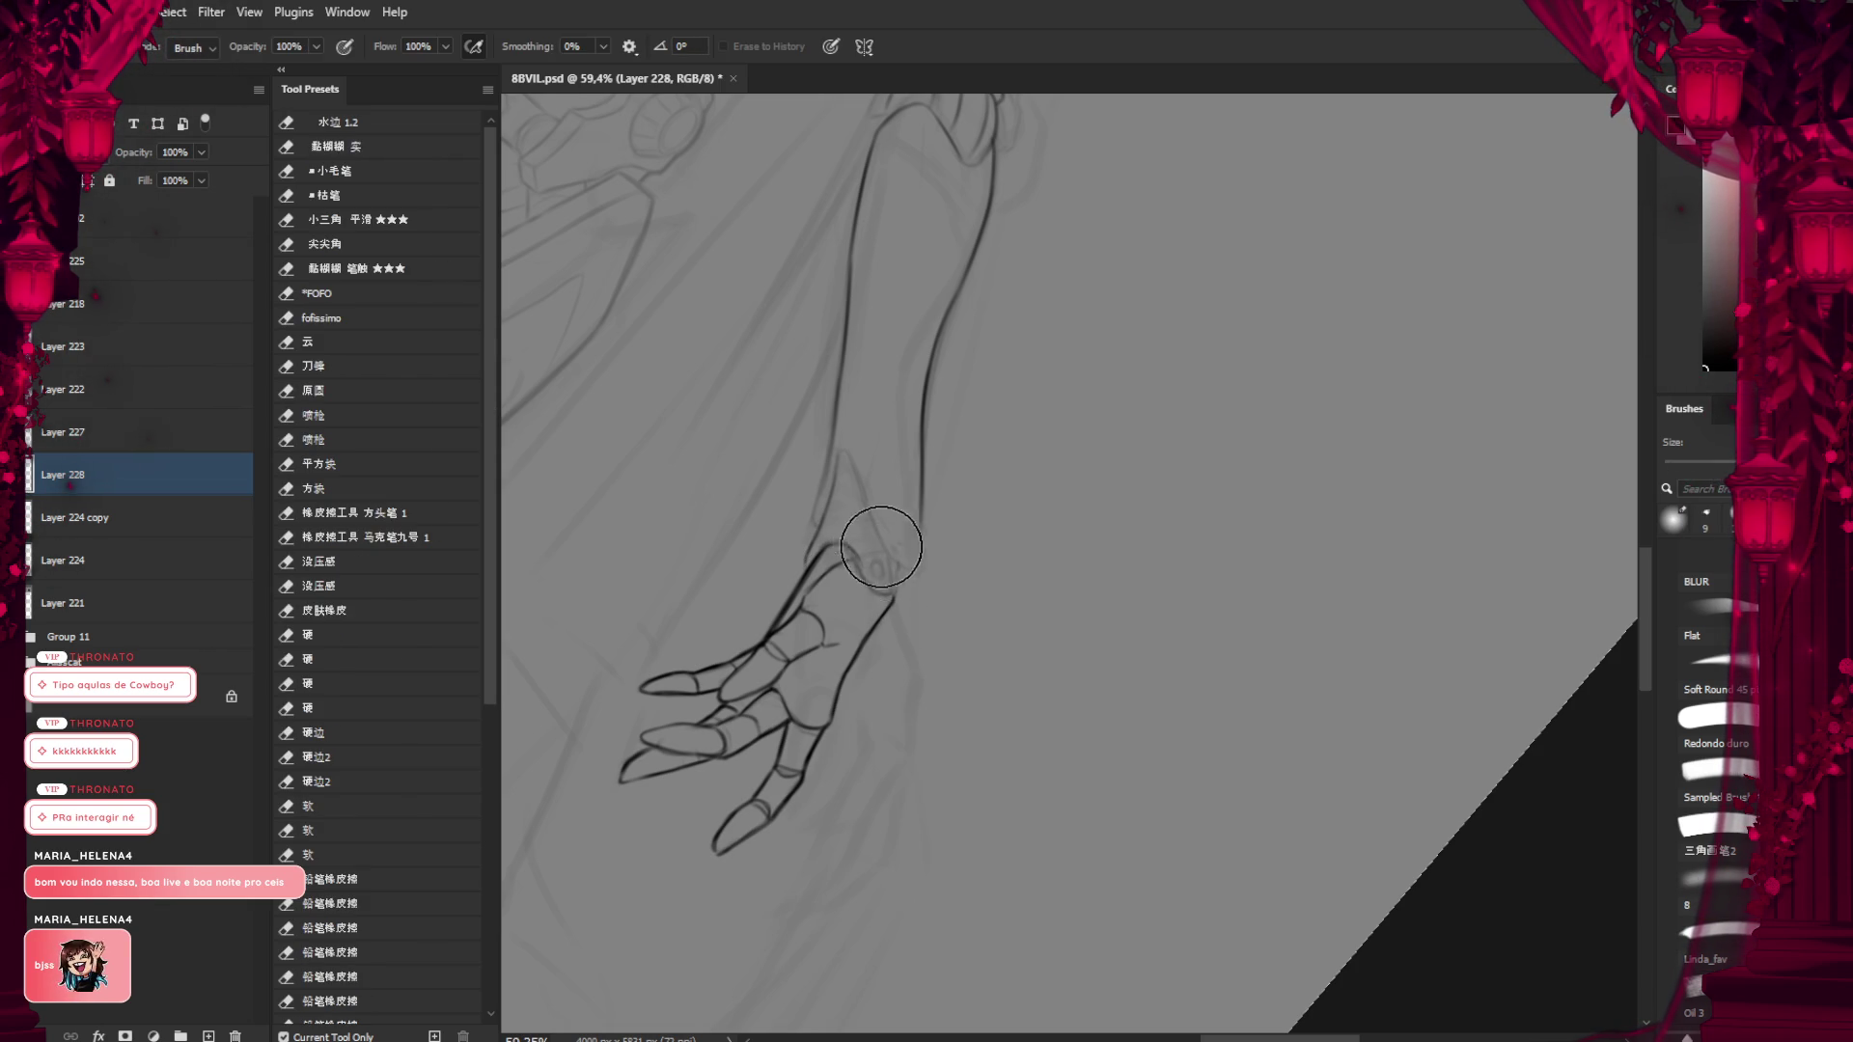
pyautogui.press('b')
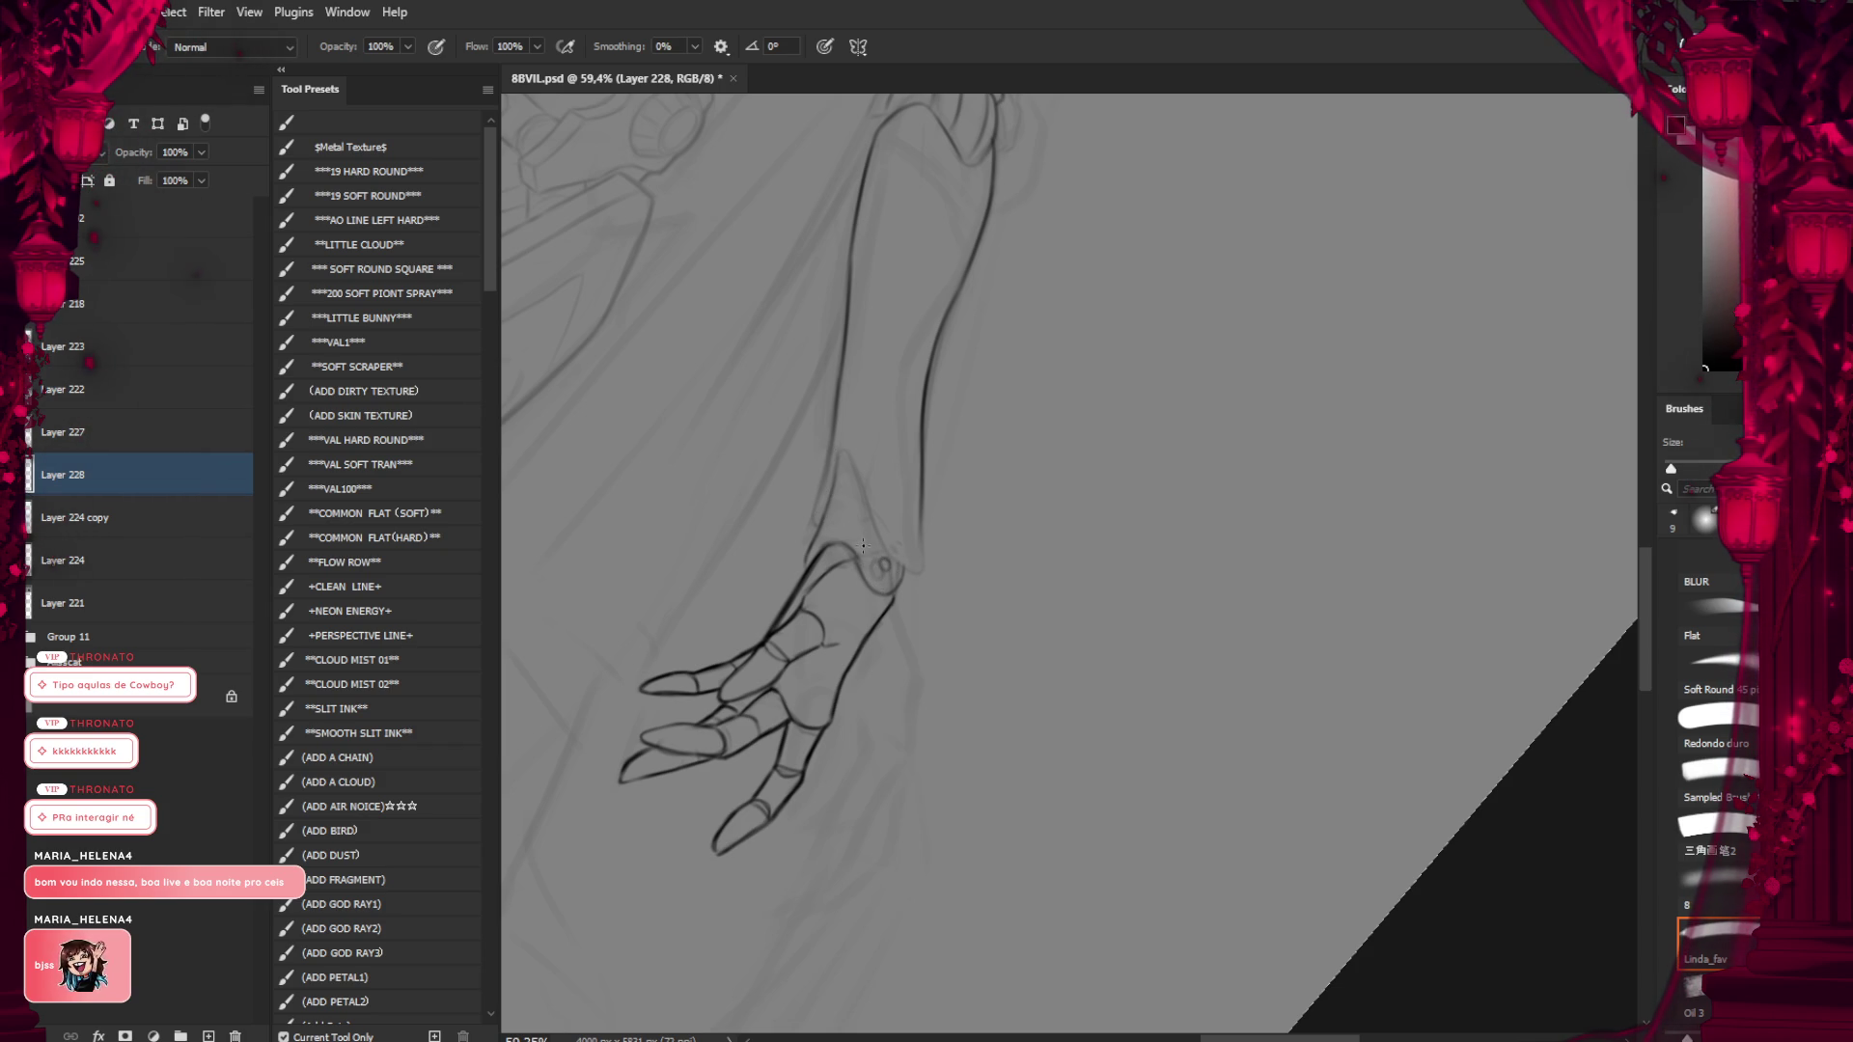
pyautogui.press('e')
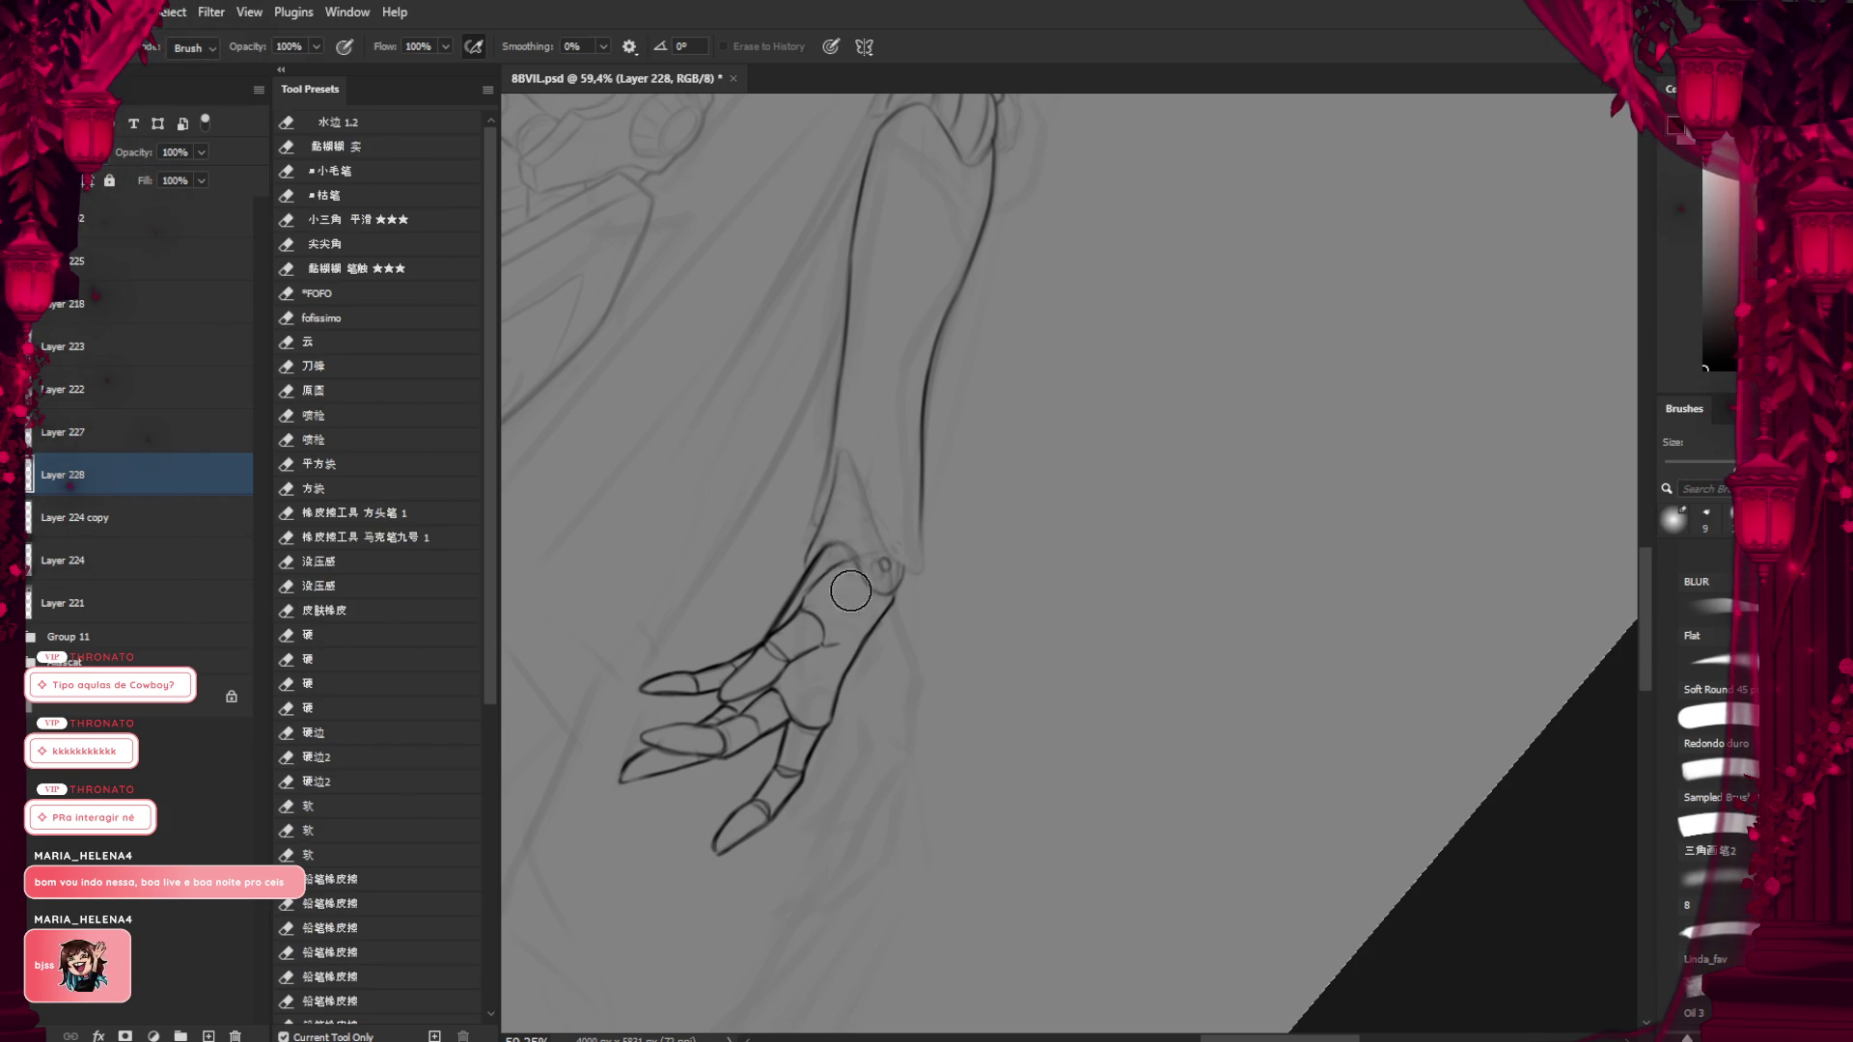
pyautogui.press('b')
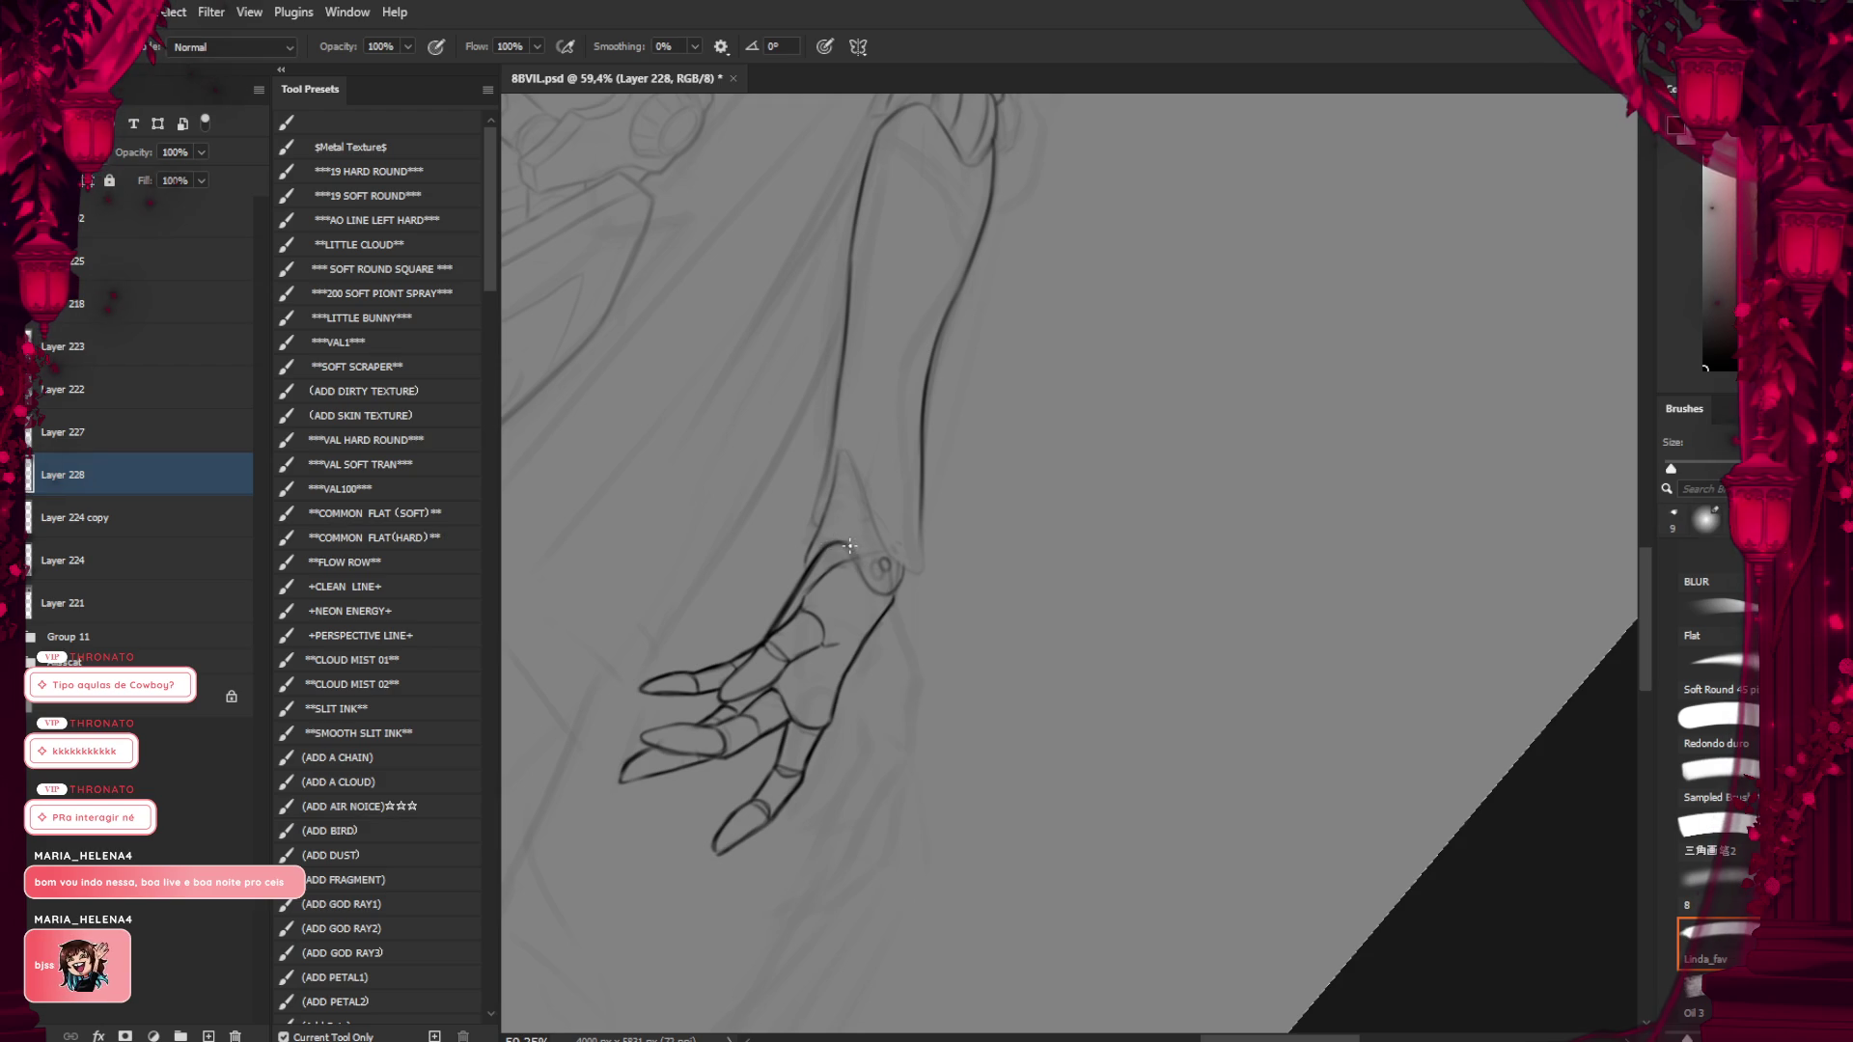
pyautogui.moveTo(849, 549); pyautogui.dragTo(872, 587)
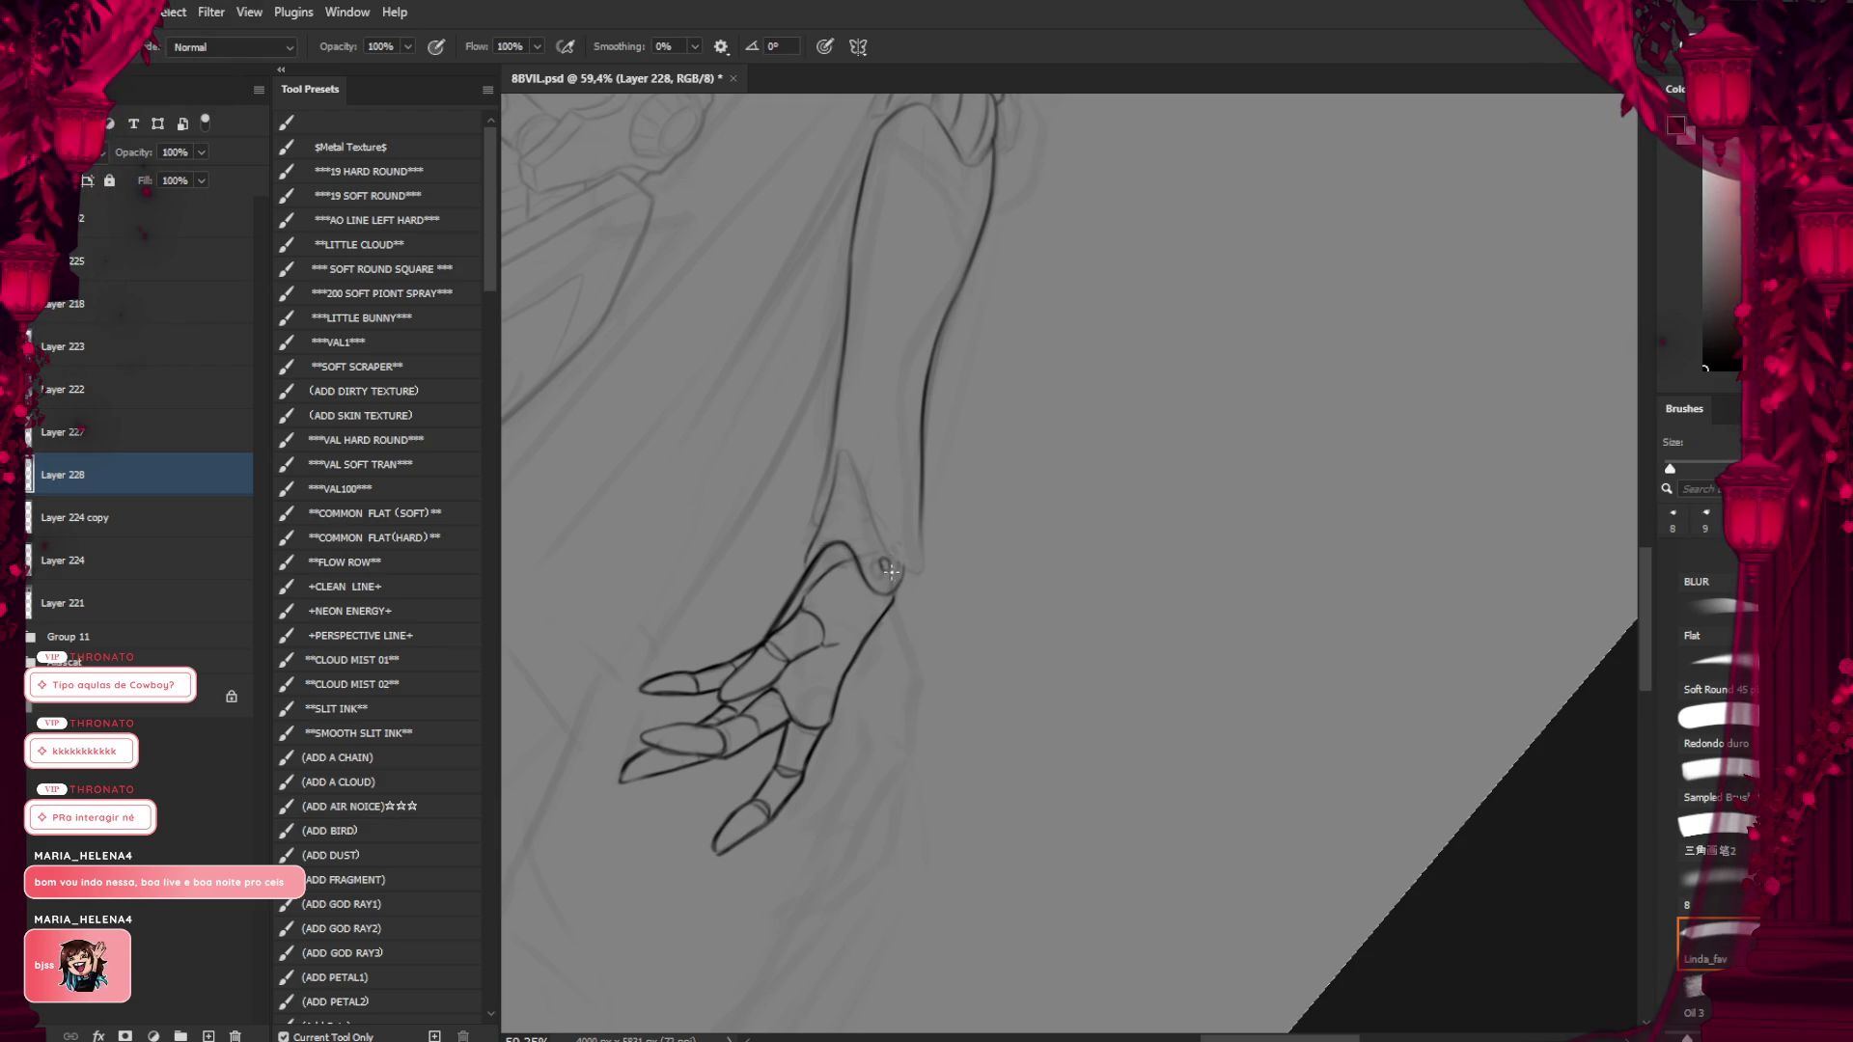
pyautogui.scroll(2, 880, 492)
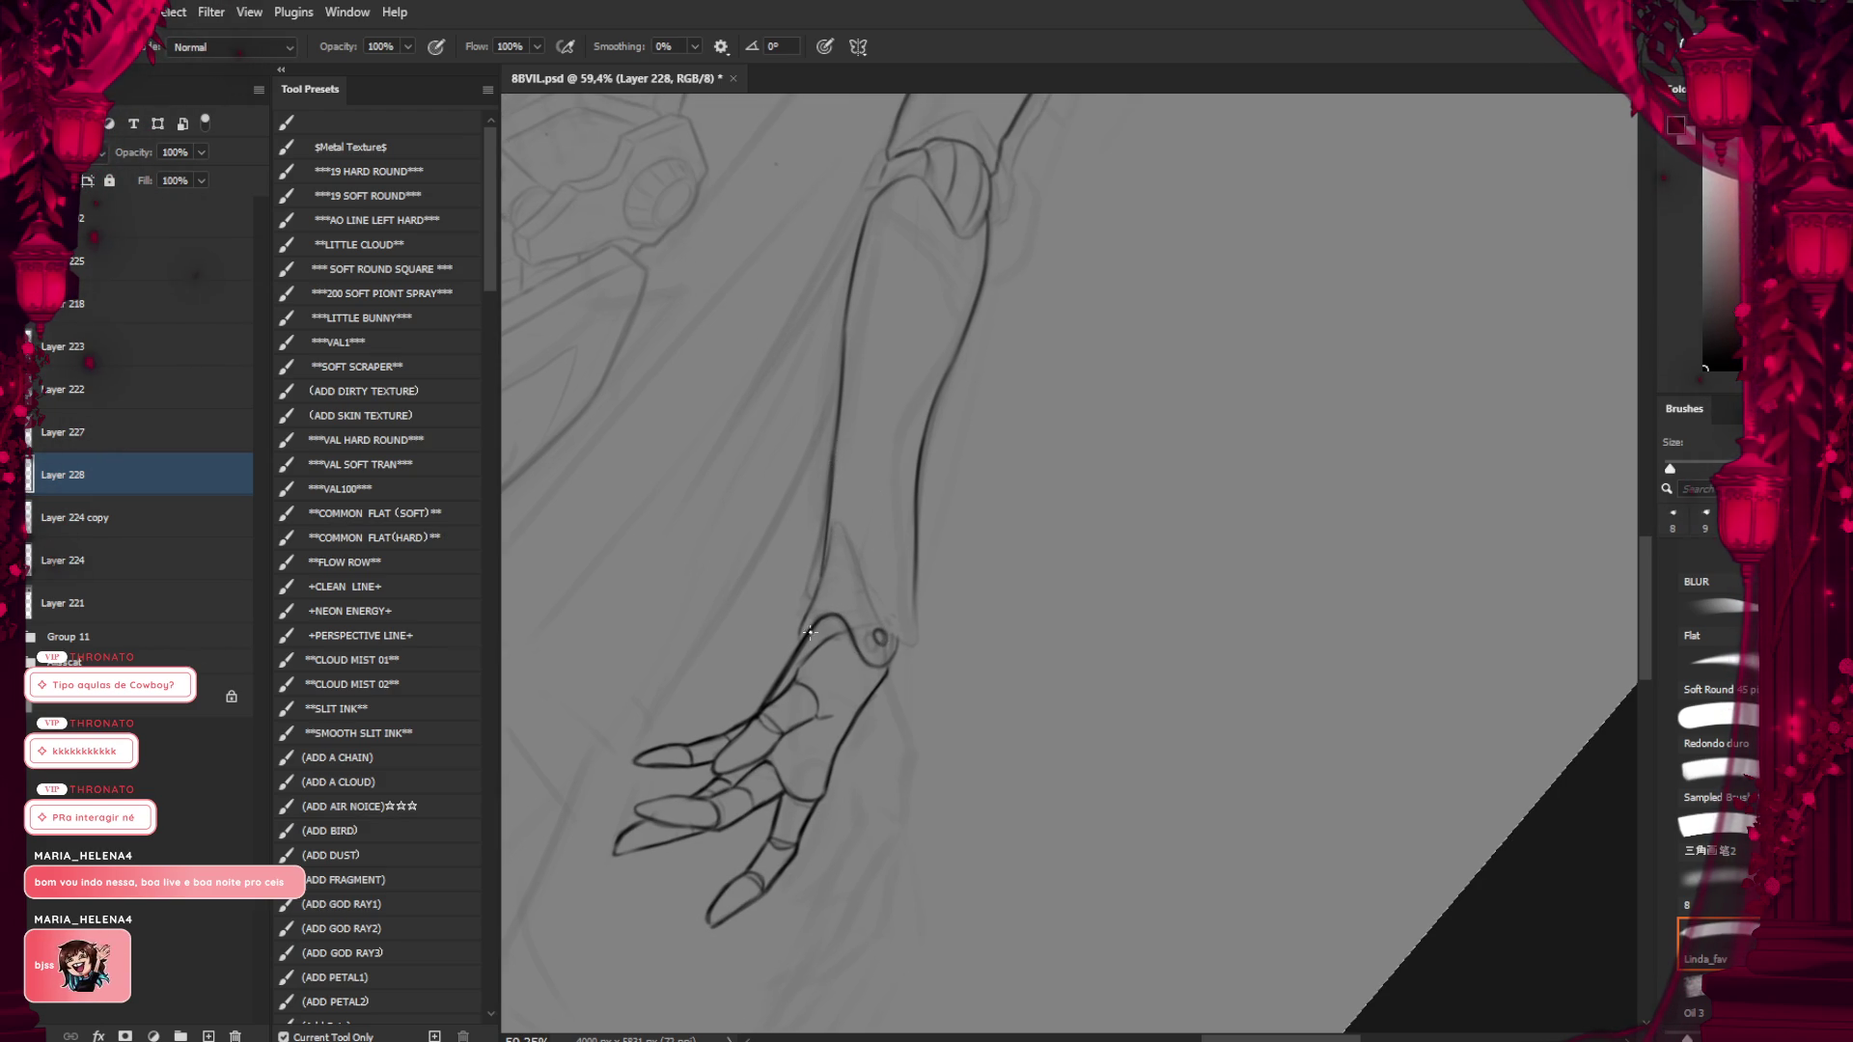
# Turn the canvas so the arm lies horizontally and ink the forearm's lower edge
pyautogui.press('r')
pyautogui.moveTo(801, 492); pyautogui.dragTo(743, 839)
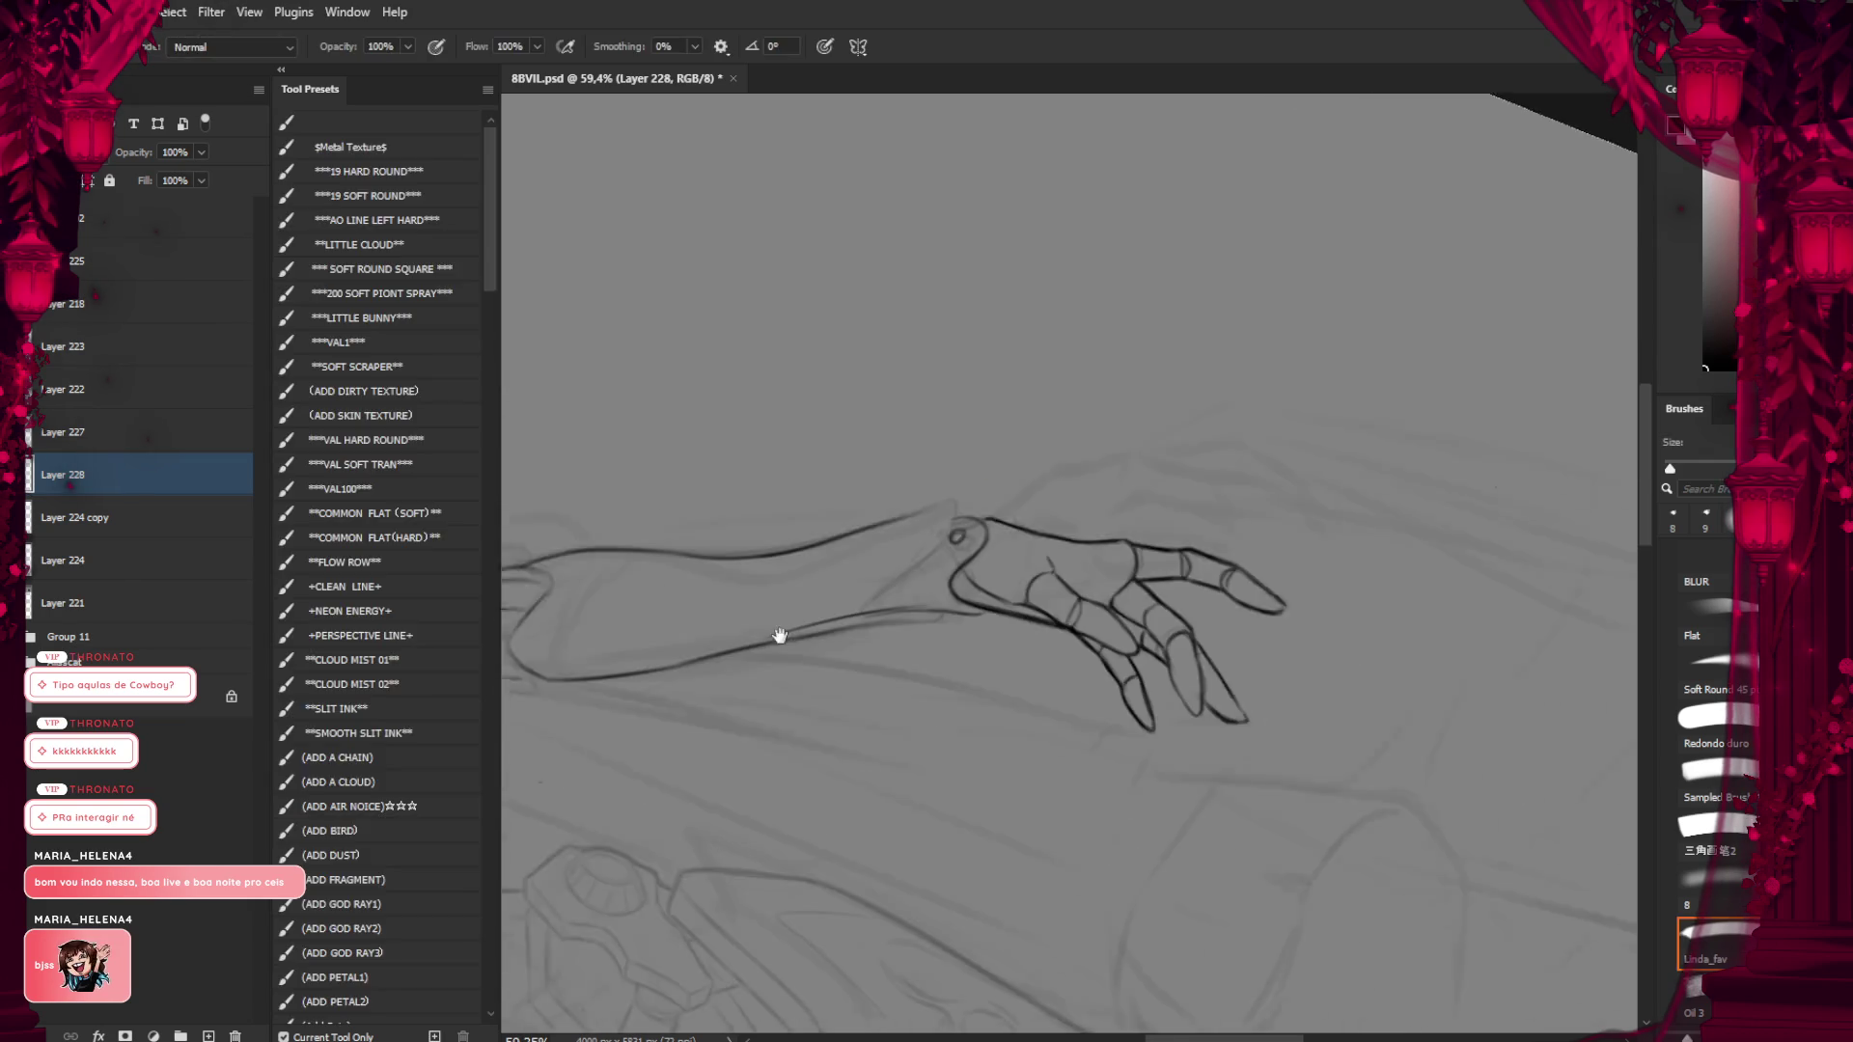
pyautogui.press('b')
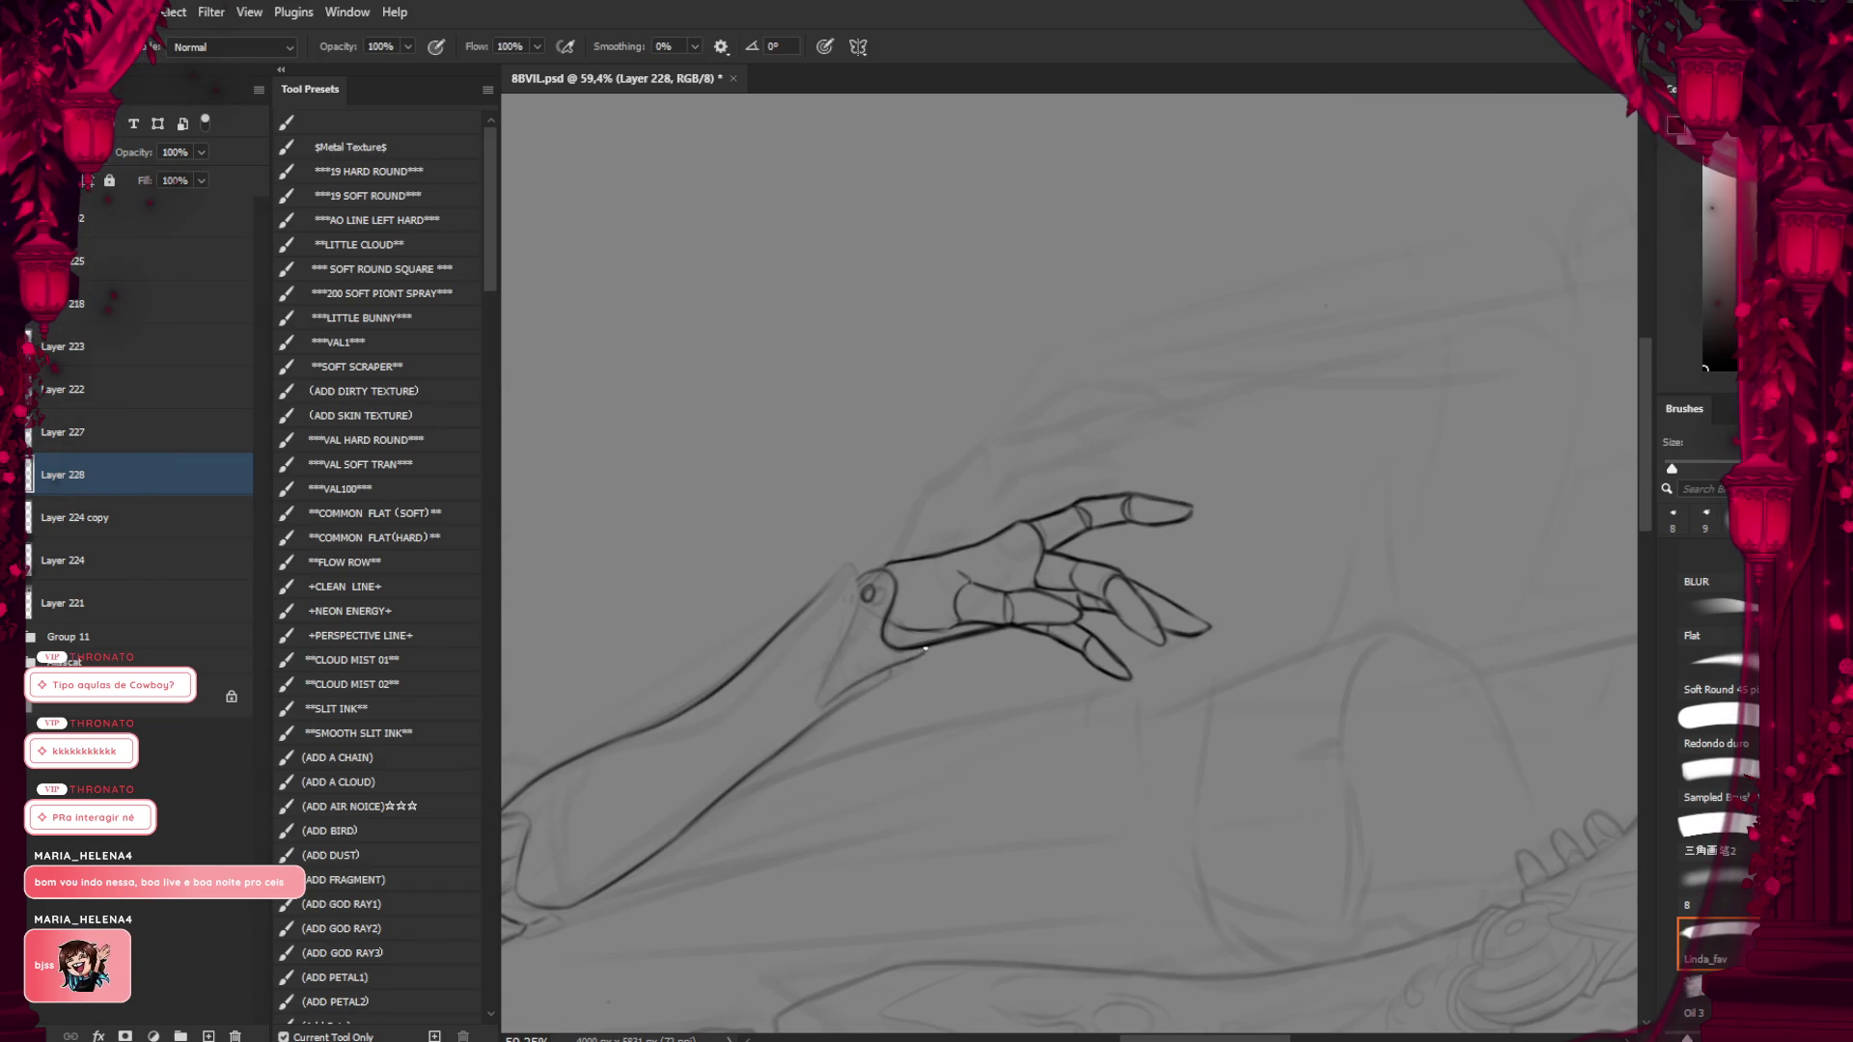
pyautogui.moveTo(866, 676); pyautogui.dragTo(701, 822)
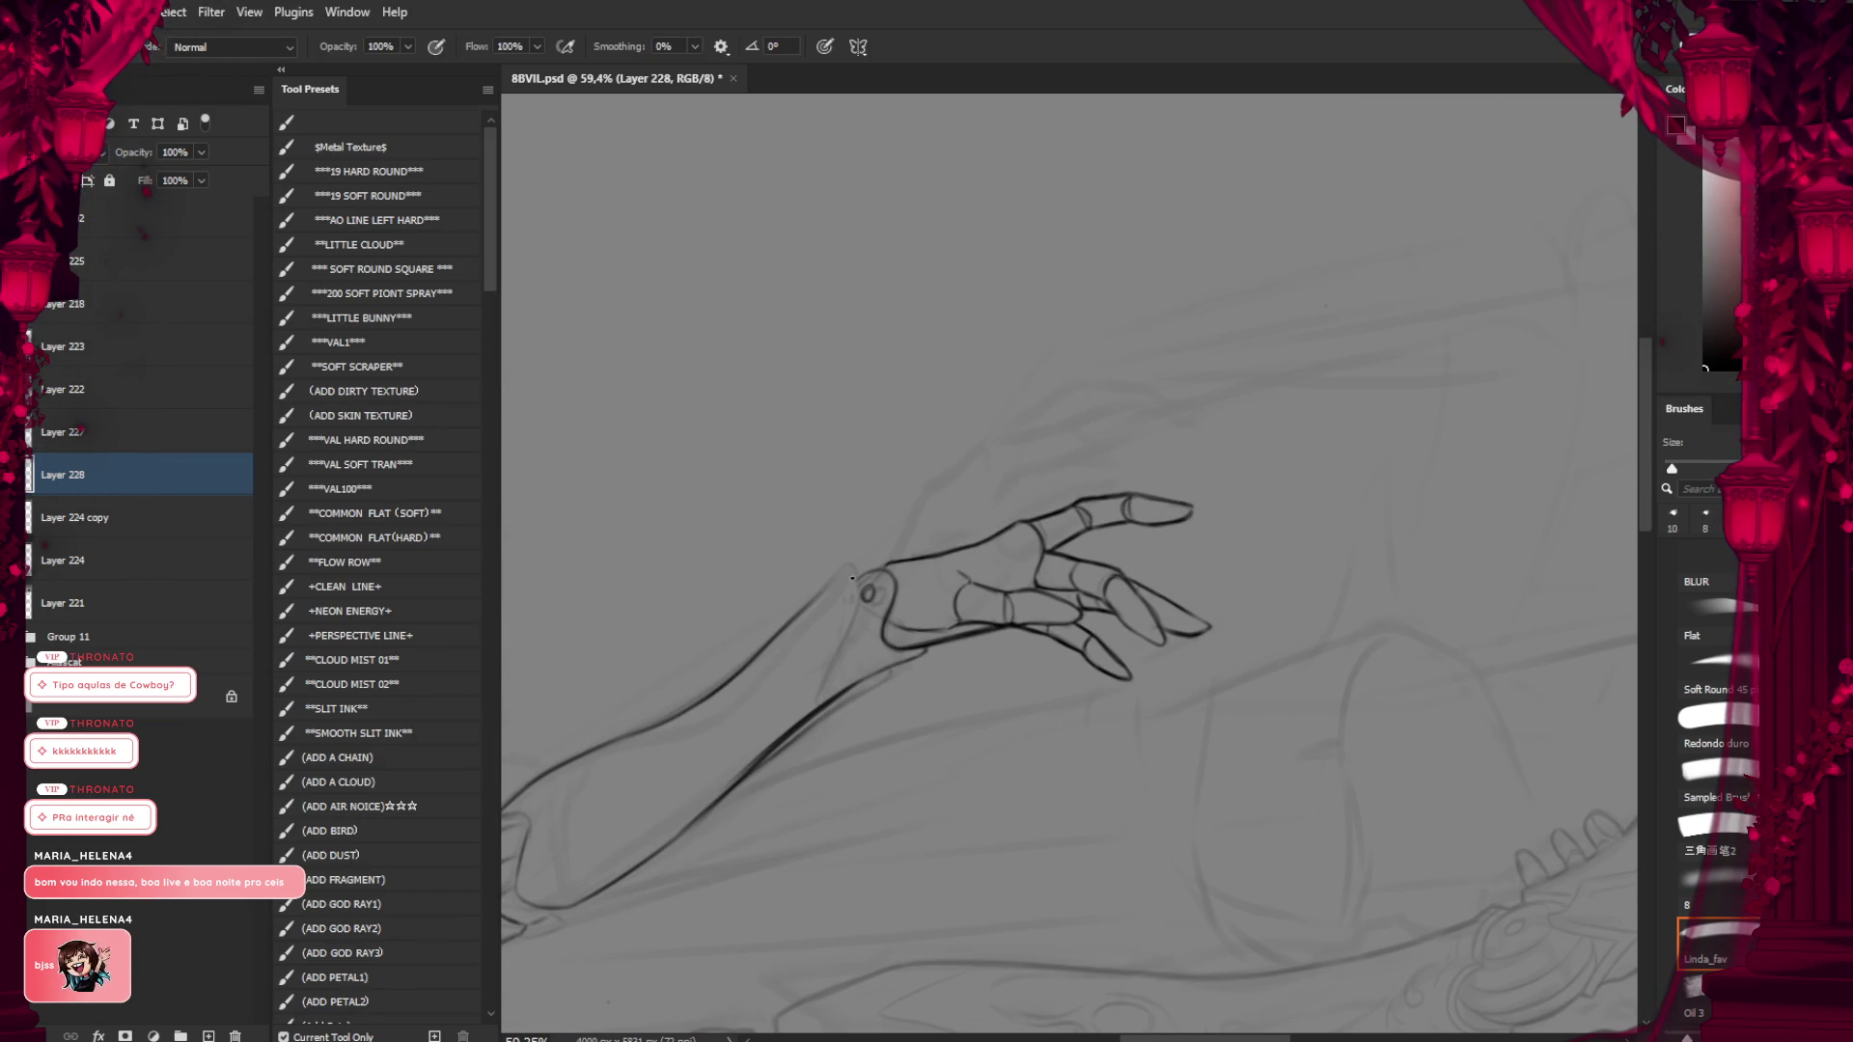
# Turn the canvas so the arm hangs down and erase the lower left forearm outline
pyautogui.press('r')
pyautogui.moveTo(724, 575); pyautogui.dragTo(915, 218)
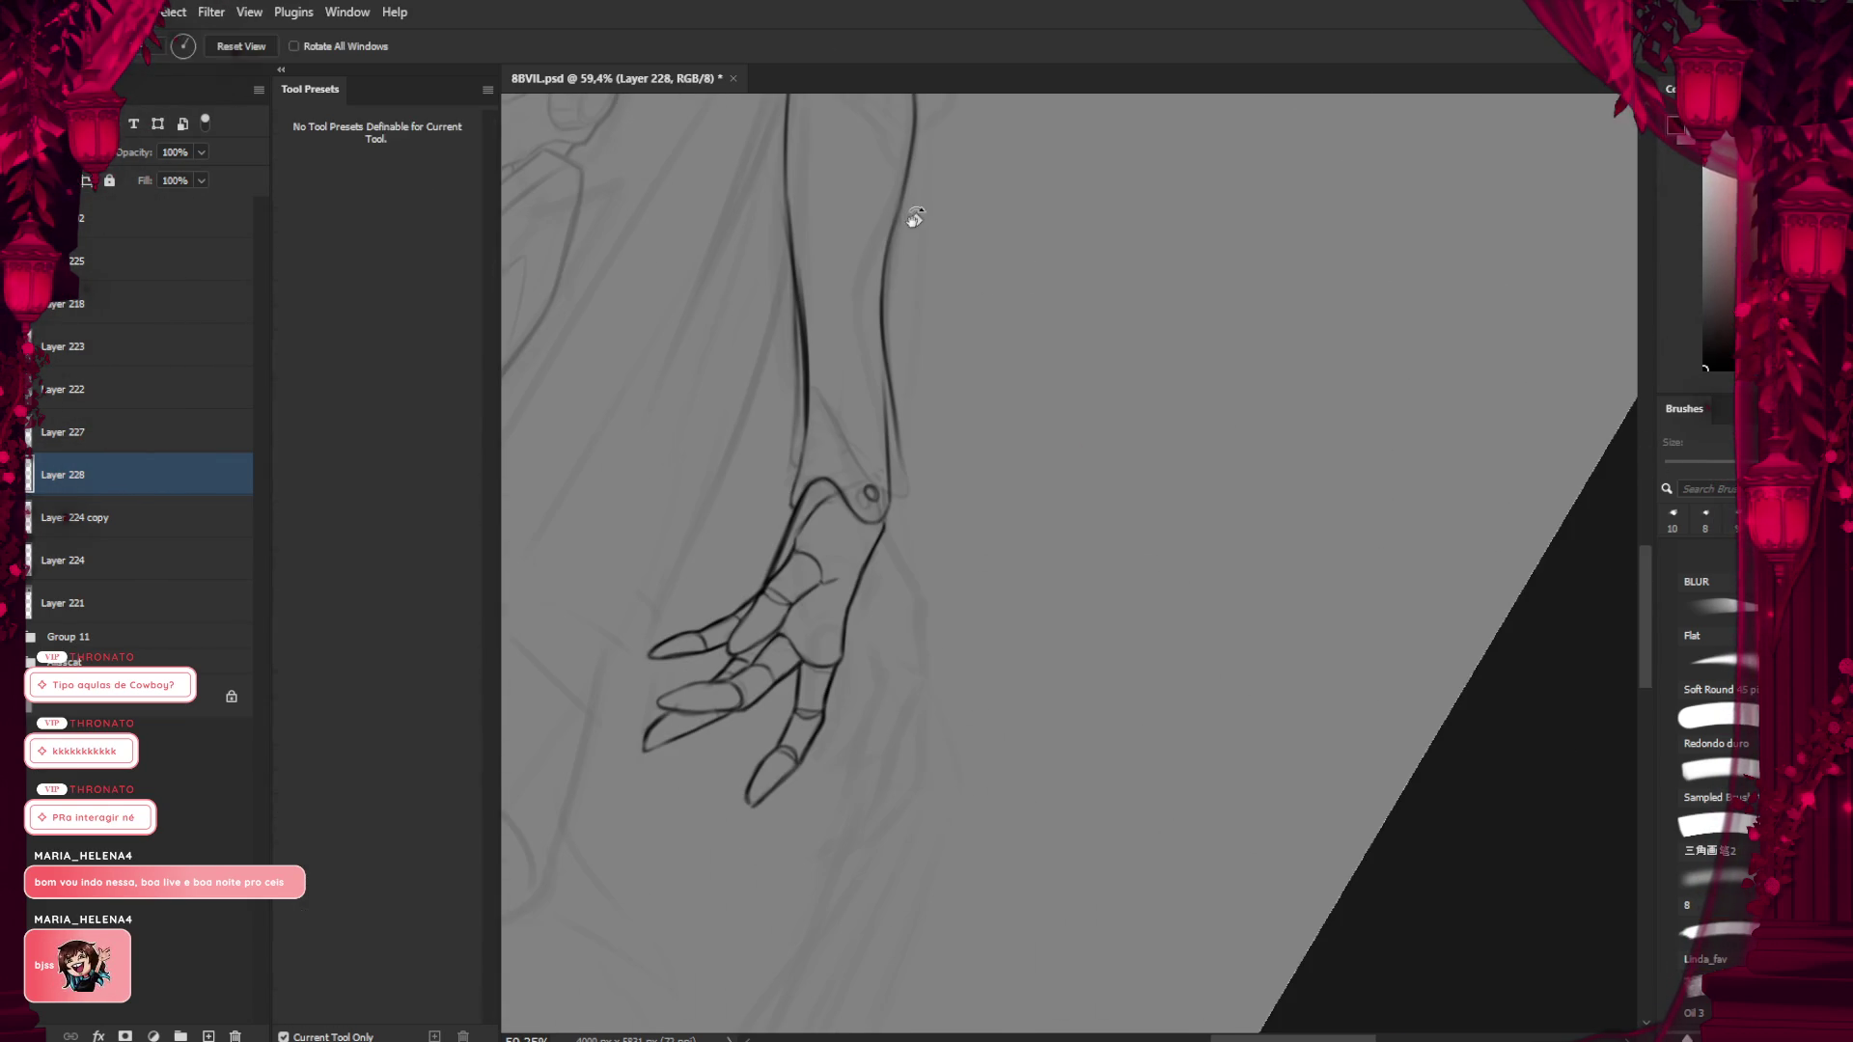
pyautogui.press('b')
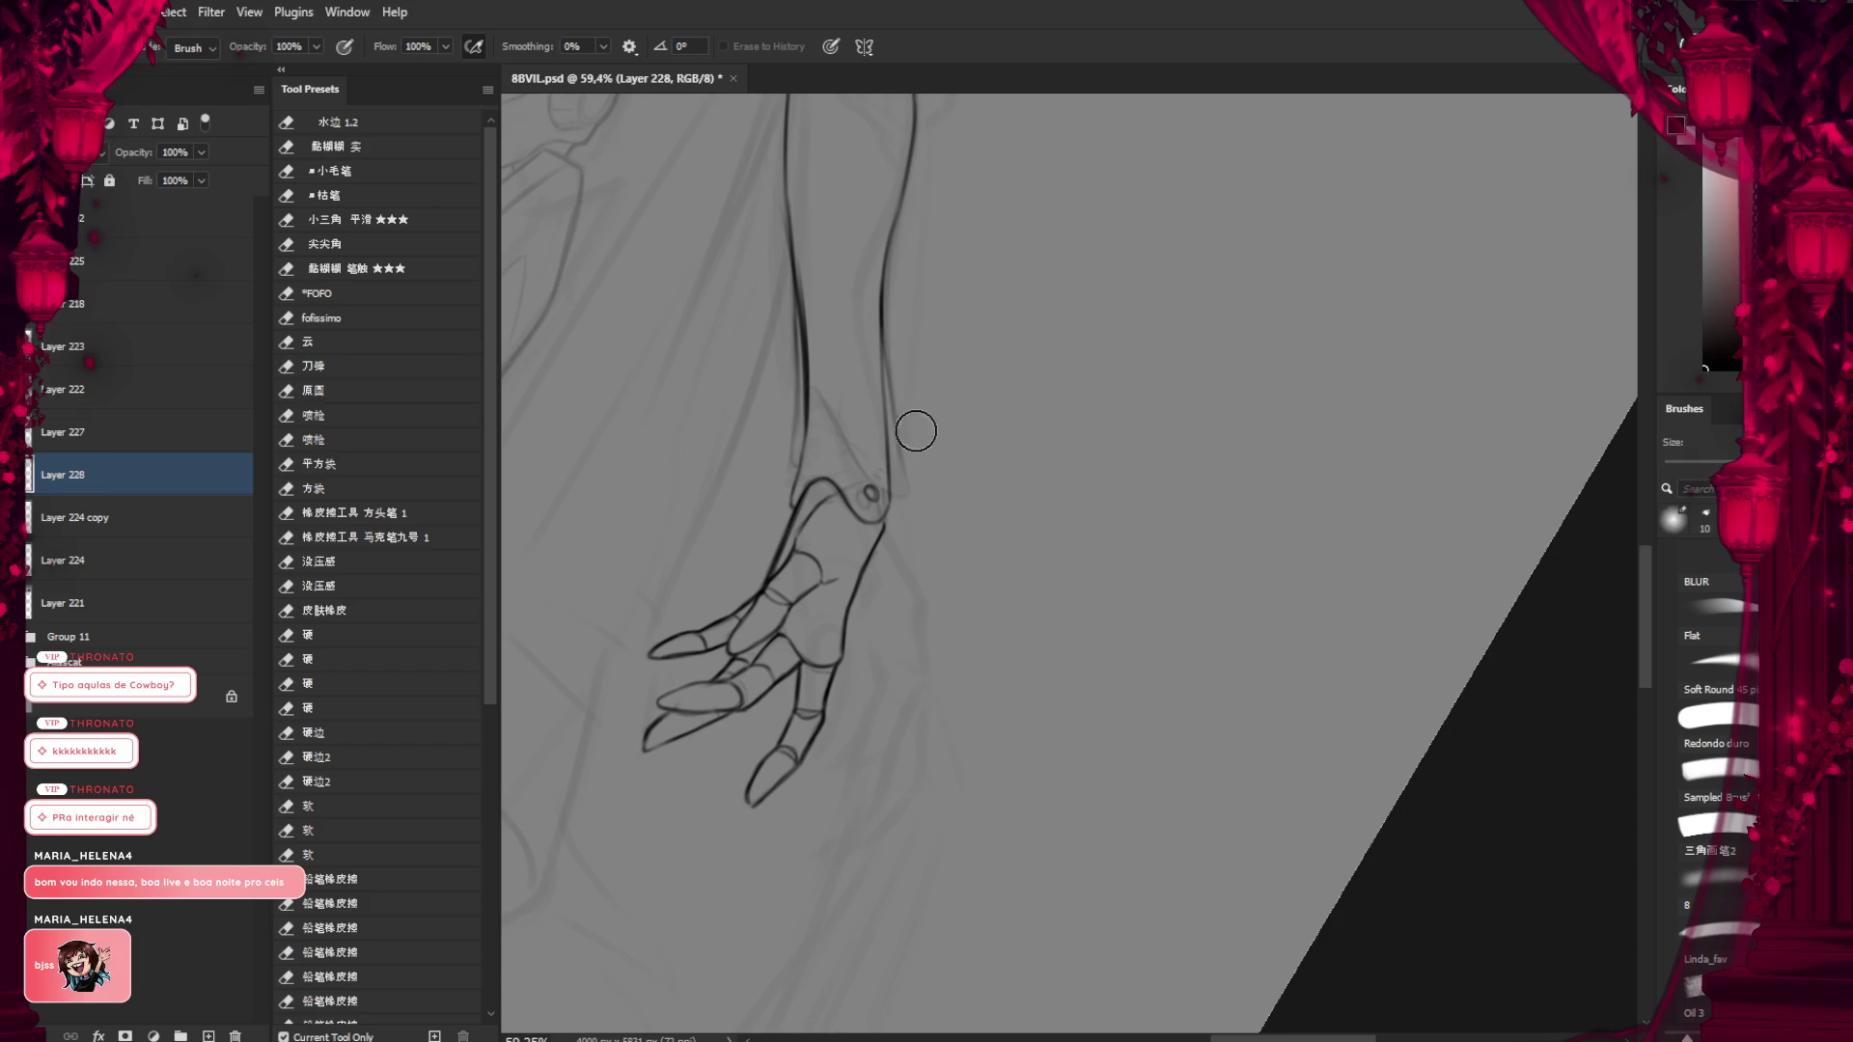
pyautogui.moveTo(787, 290); pyautogui.dragTo(778, 385)
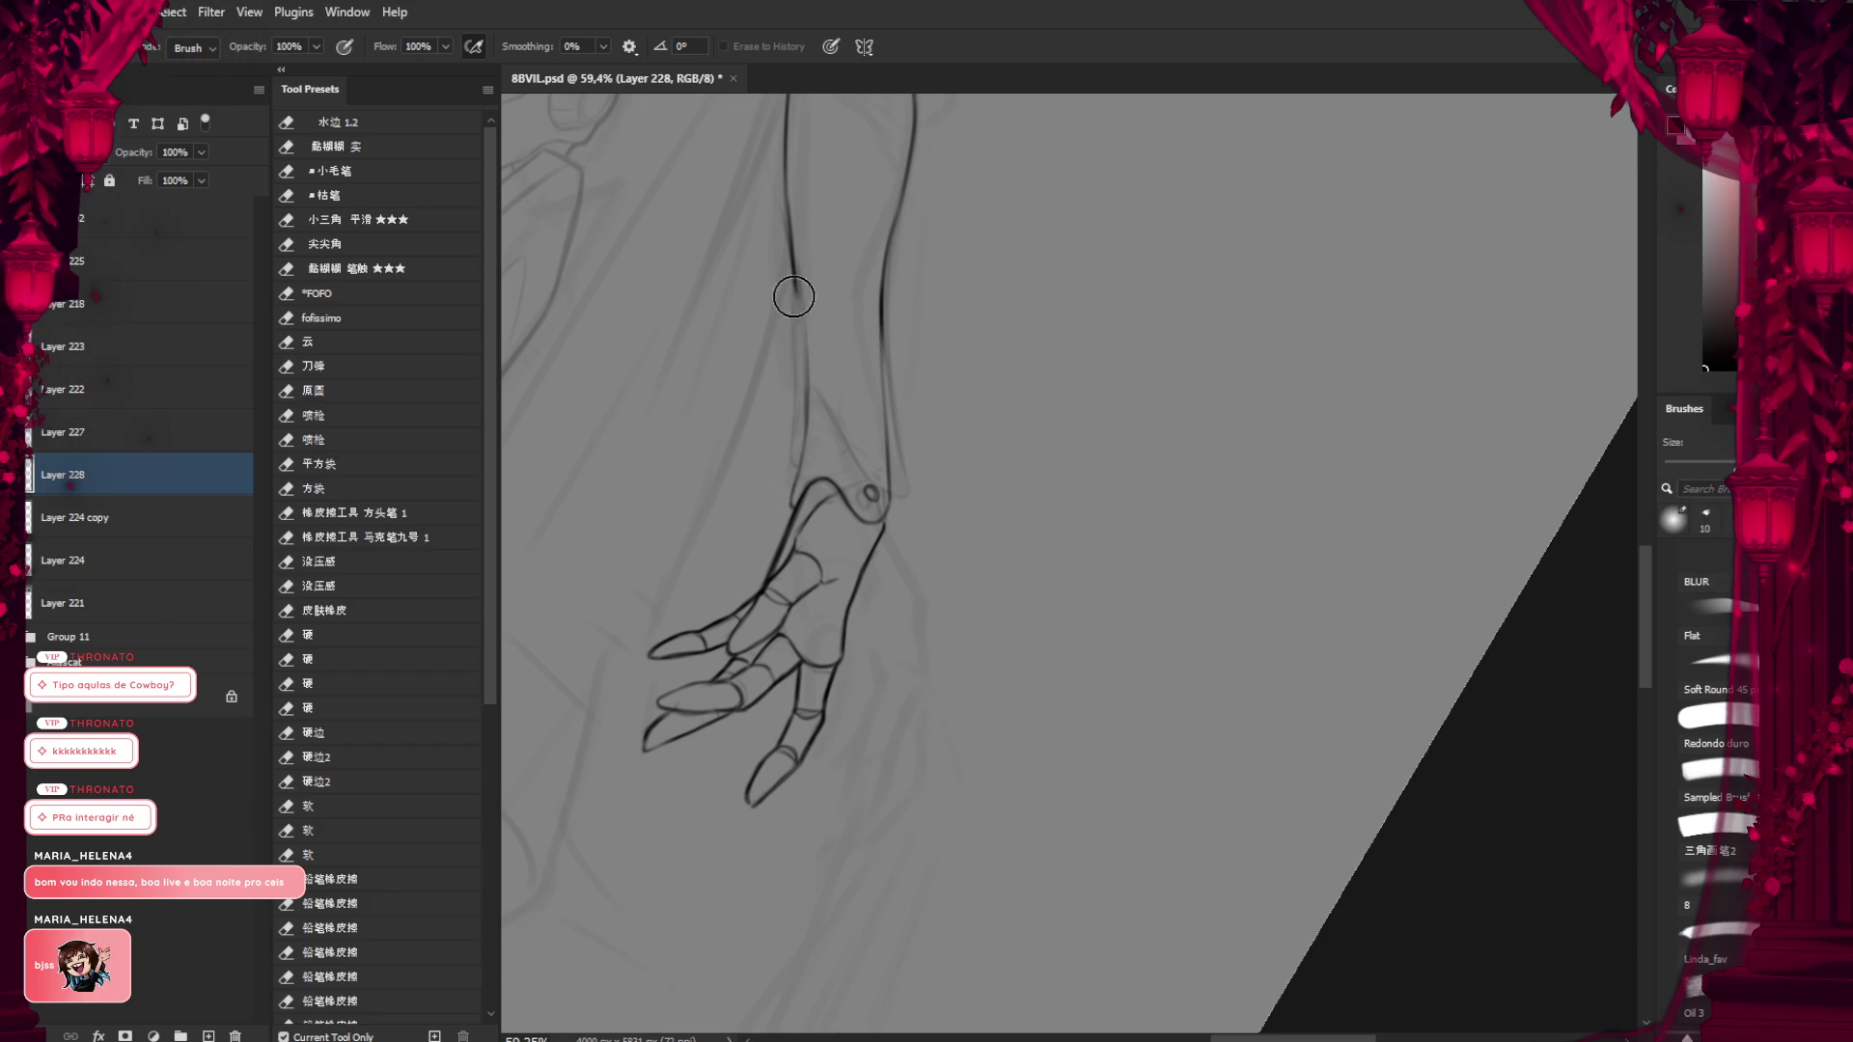
# Redraw the forearm's left and right outlines as clean dark lines down to the wrist
pyautogui.press('b')
pyautogui.hotkey('ctrl', 'z')
pyautogui.moveTo(796, 299); pyautogui.dragTo(804, 469)
pyautogui.moveTo(880, 339); pyautogui.dragTo(886, 482)
pyautogui.hotkey('ctrl', 'z')
pyautogui.moveTo(880, 324); pyautogui.dragTo(897, 577)
pyautogui.scroll(-5, 900, 396)
pyautogui.press('r')
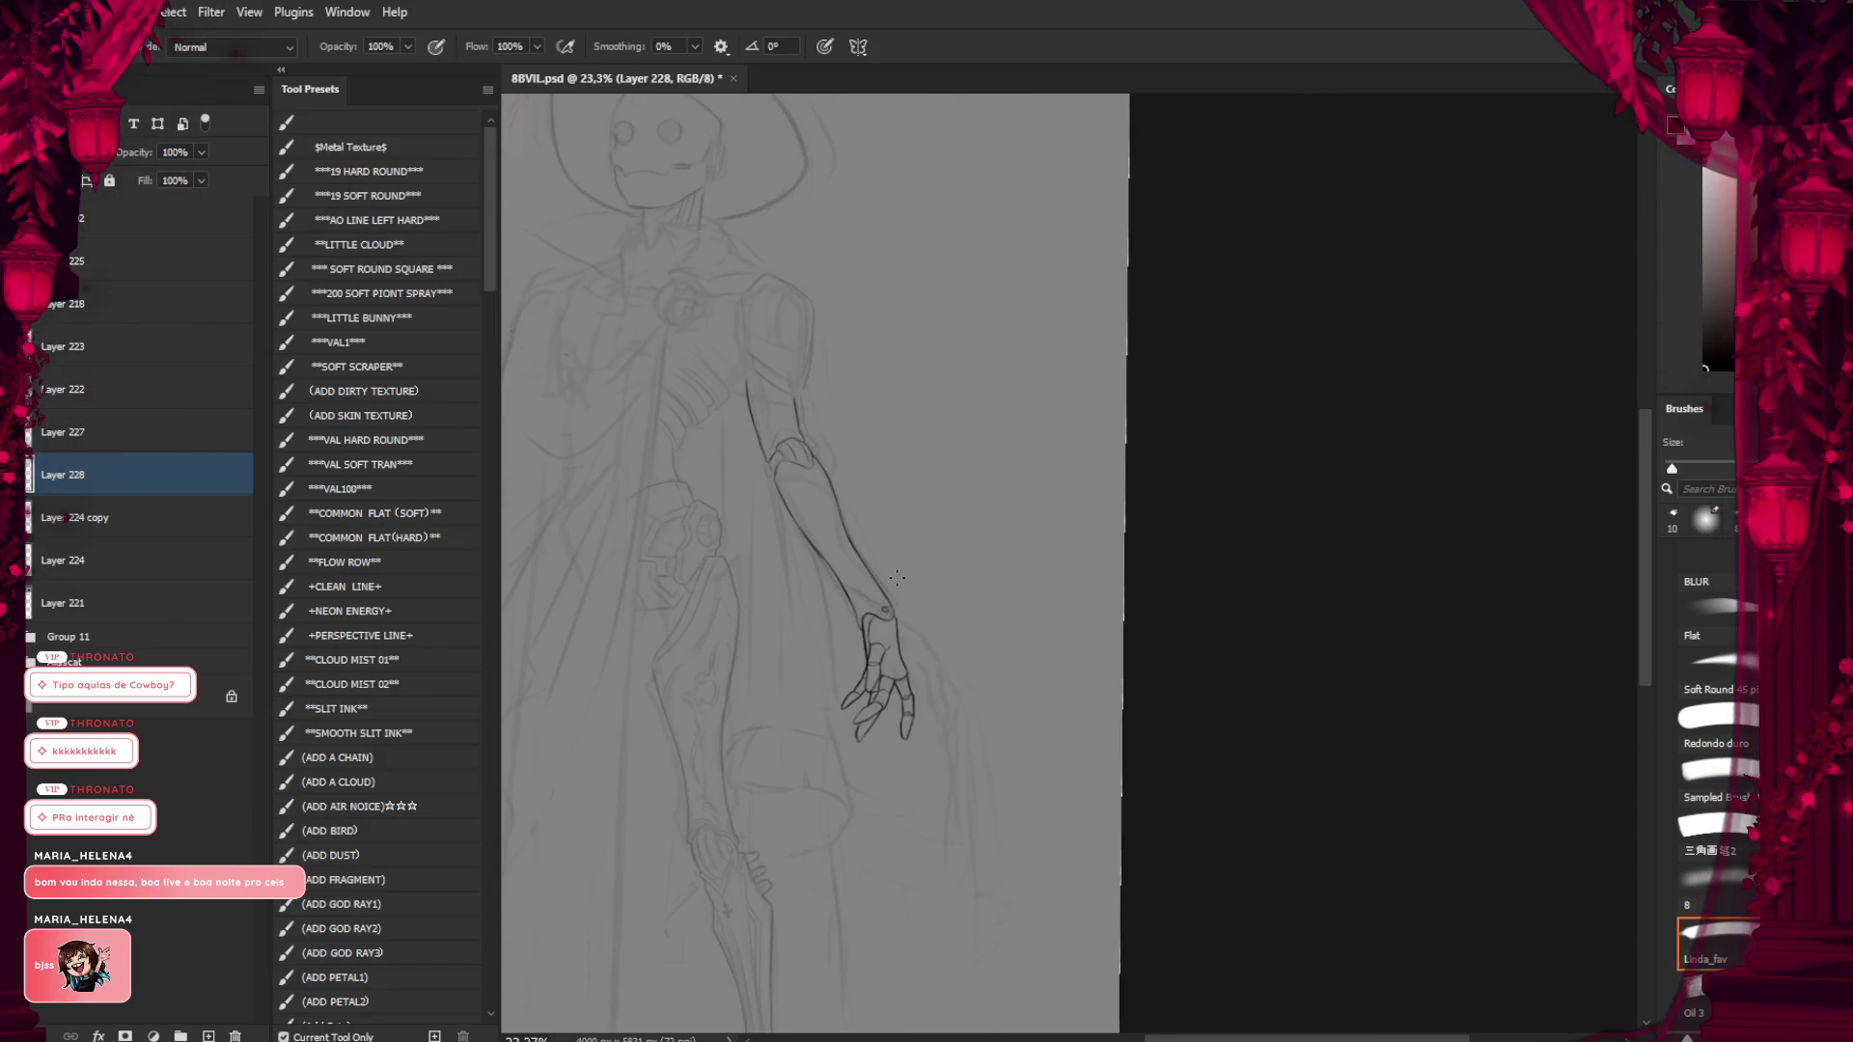
# Frame the arm at a slanted angle and stroke over the elbow cap arc to darken it
pyautogui.press('r')
pyautogui.moveTo(823, 620)
pyautogui.mouseDown()
pyautogui.moveTo(881, 542)
pyautogui.moveTo(789, 454)
pyautogui.moveTo(806, 406)
pyautogui.mouseUp()
pyautogui.press('r')
pyautogui.scroll(-2, 864, 513)
pyautogui.press('r')
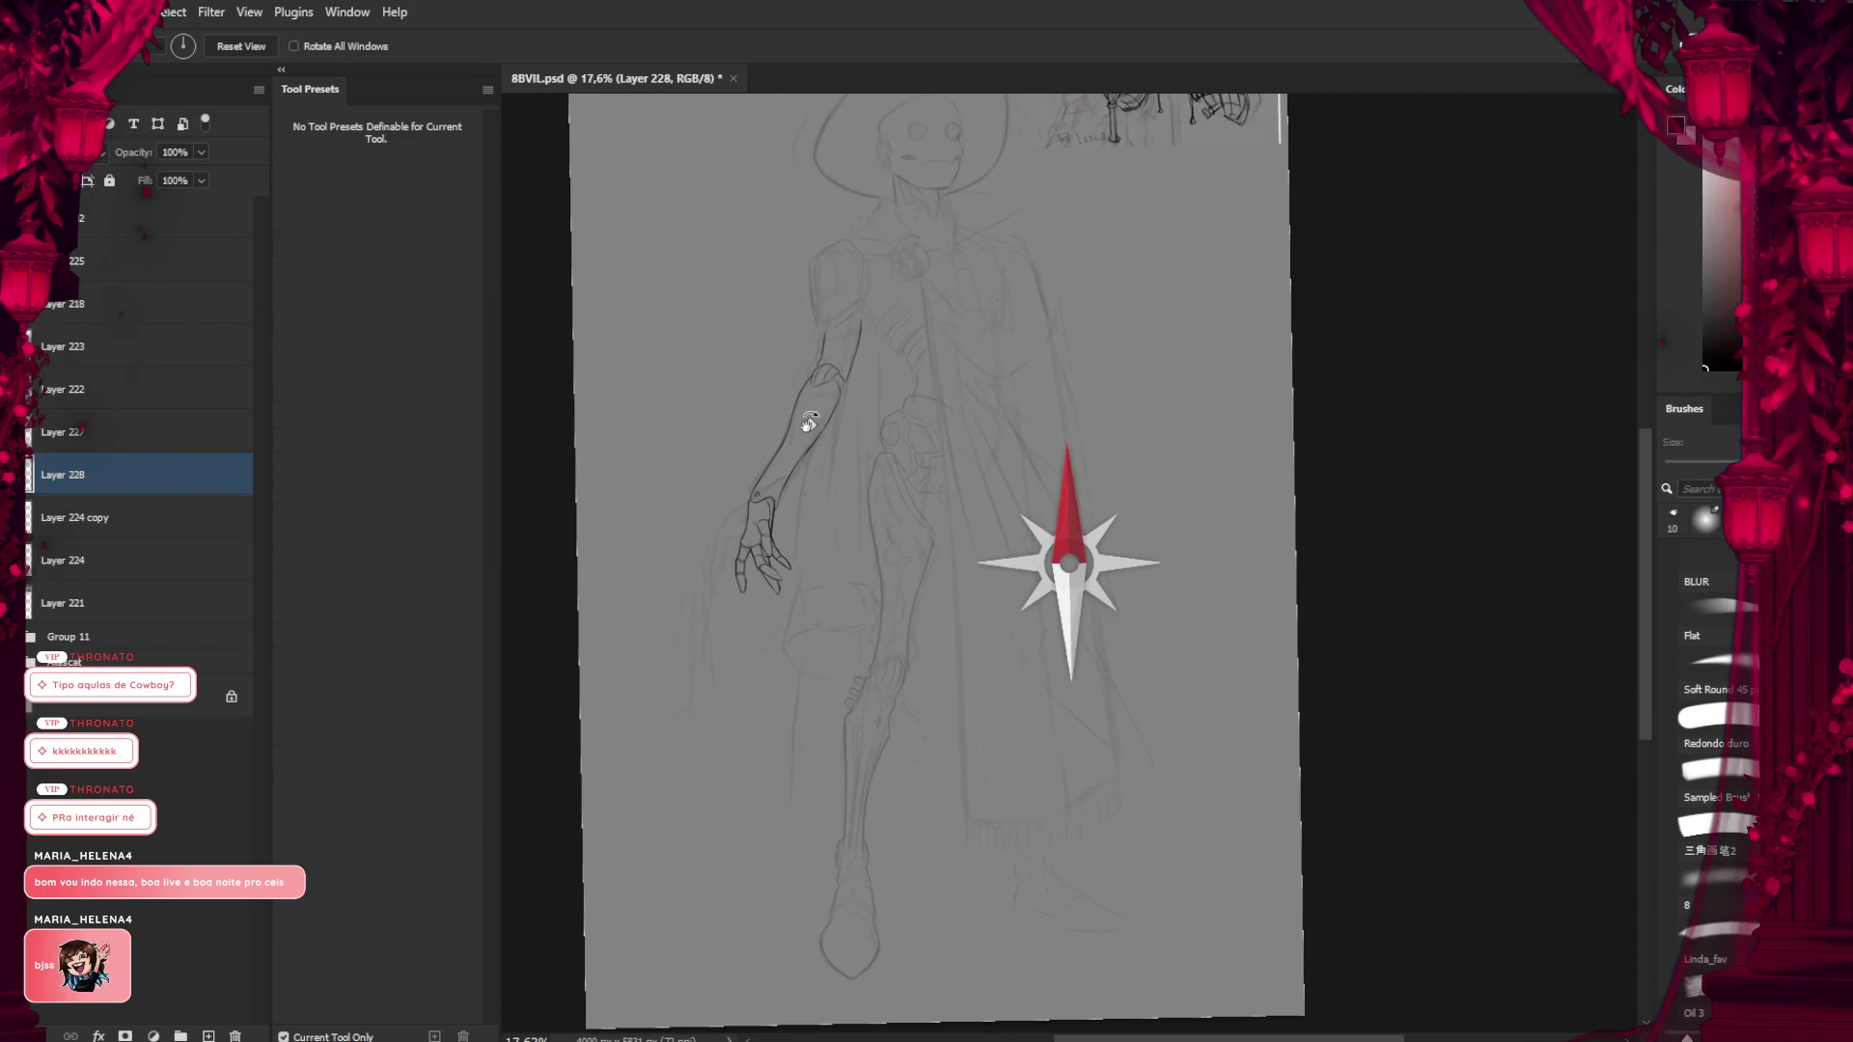
pyautogui.scroll(3, 808, 415)
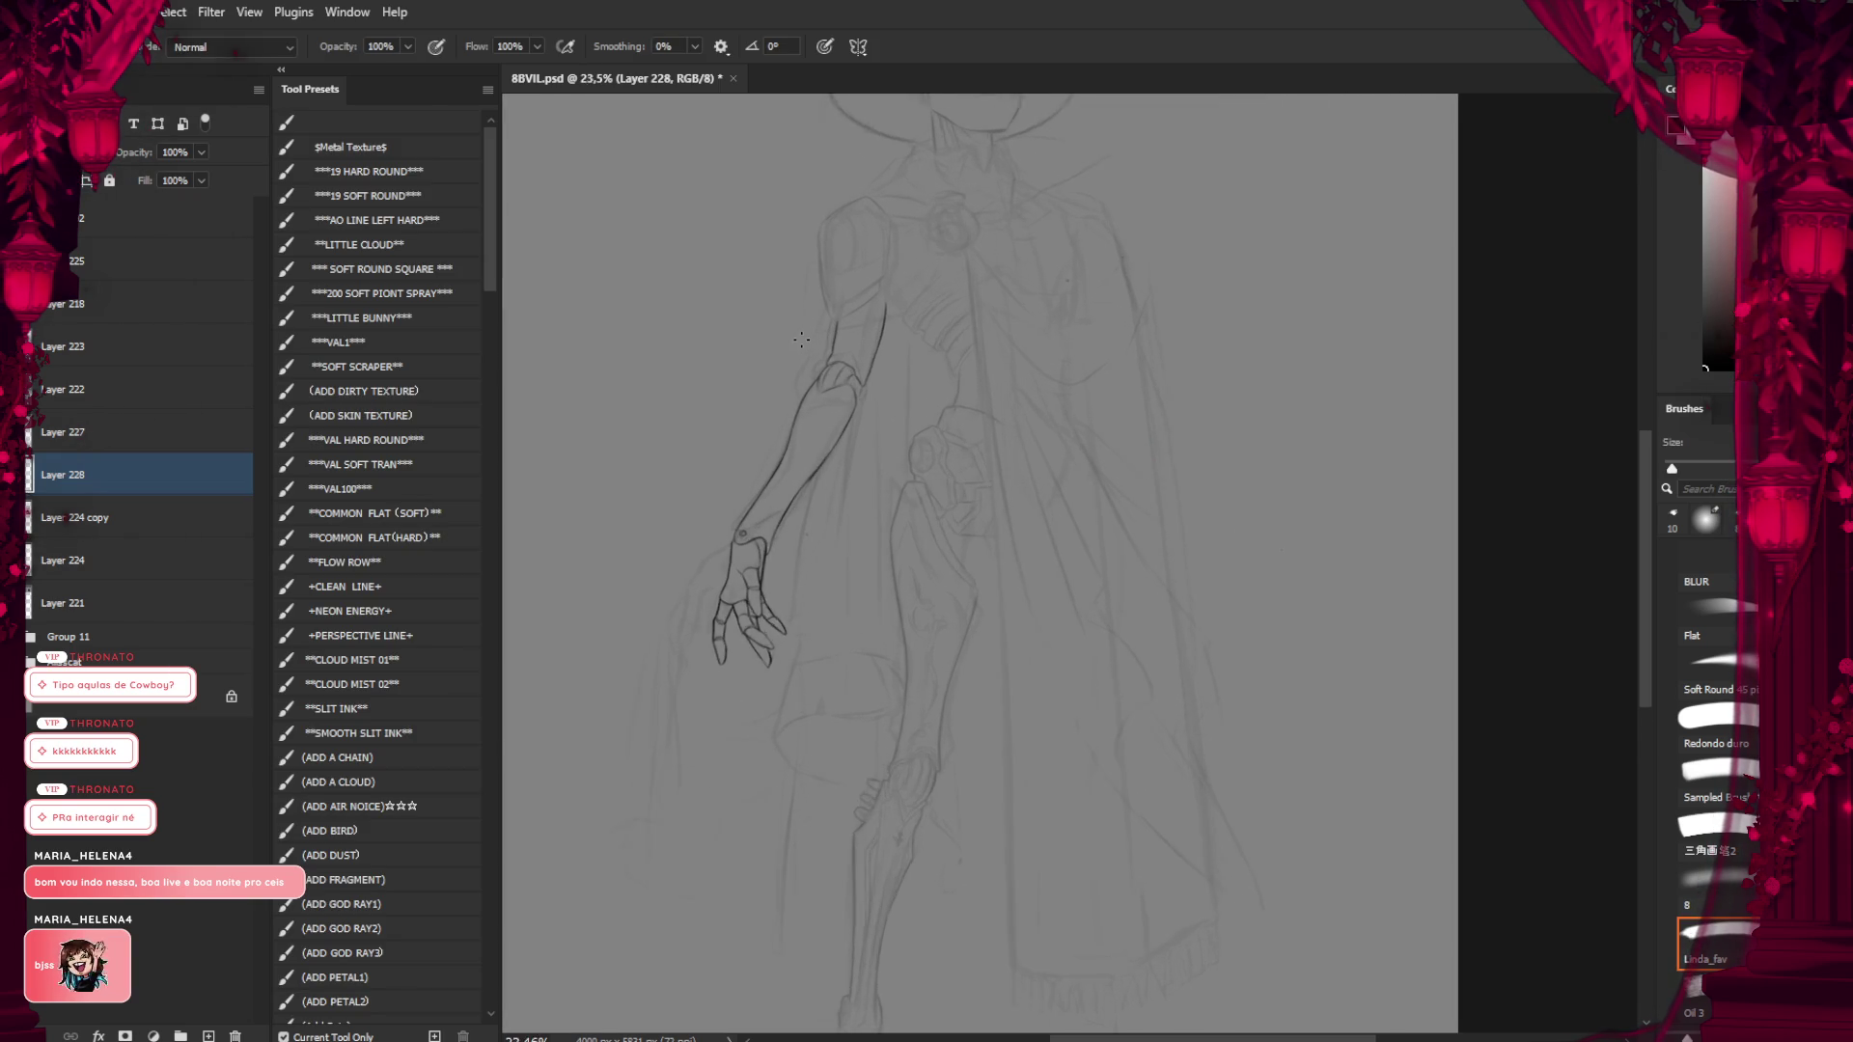
pyautogui.scroll(2, 841, 368)
pyautogui.moveTo(819, 384); pyautogui.dragTo(864, 390)
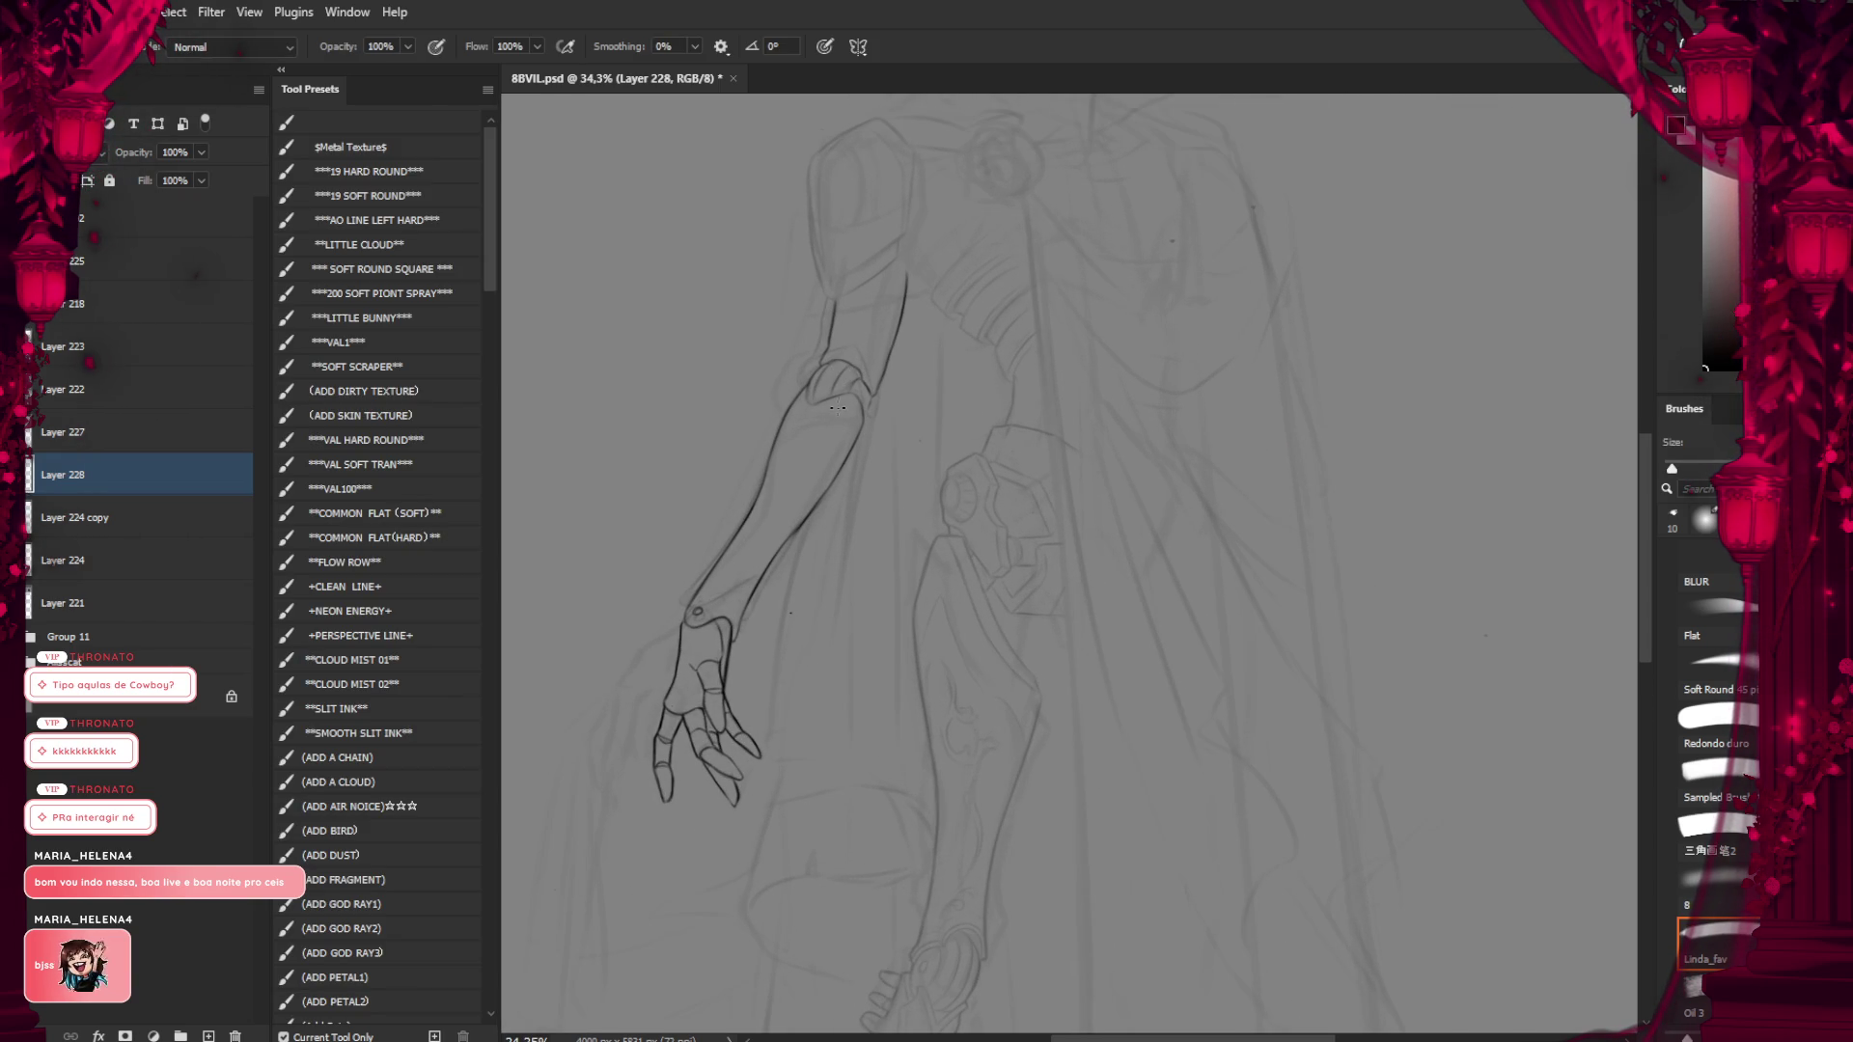
pyautogui.scroll(-1, 810, 485)
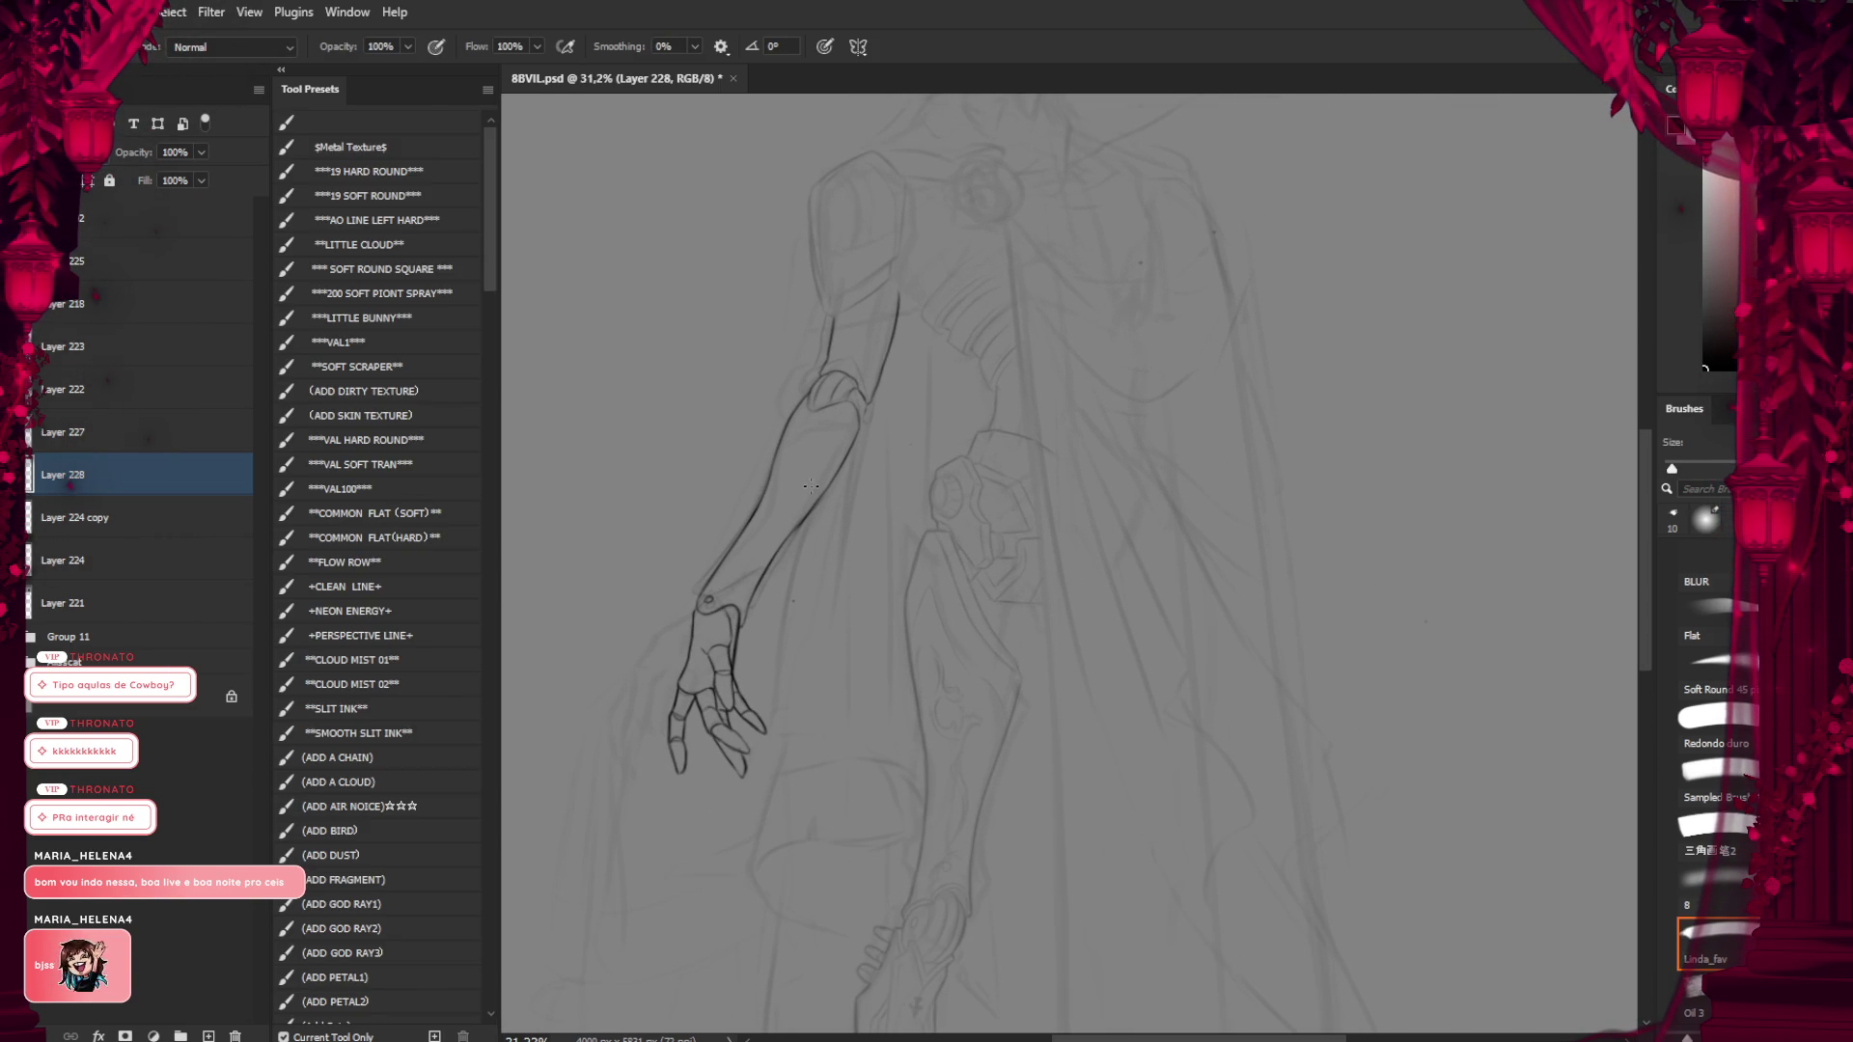
pyautogui.scroll(3, 733, 601)
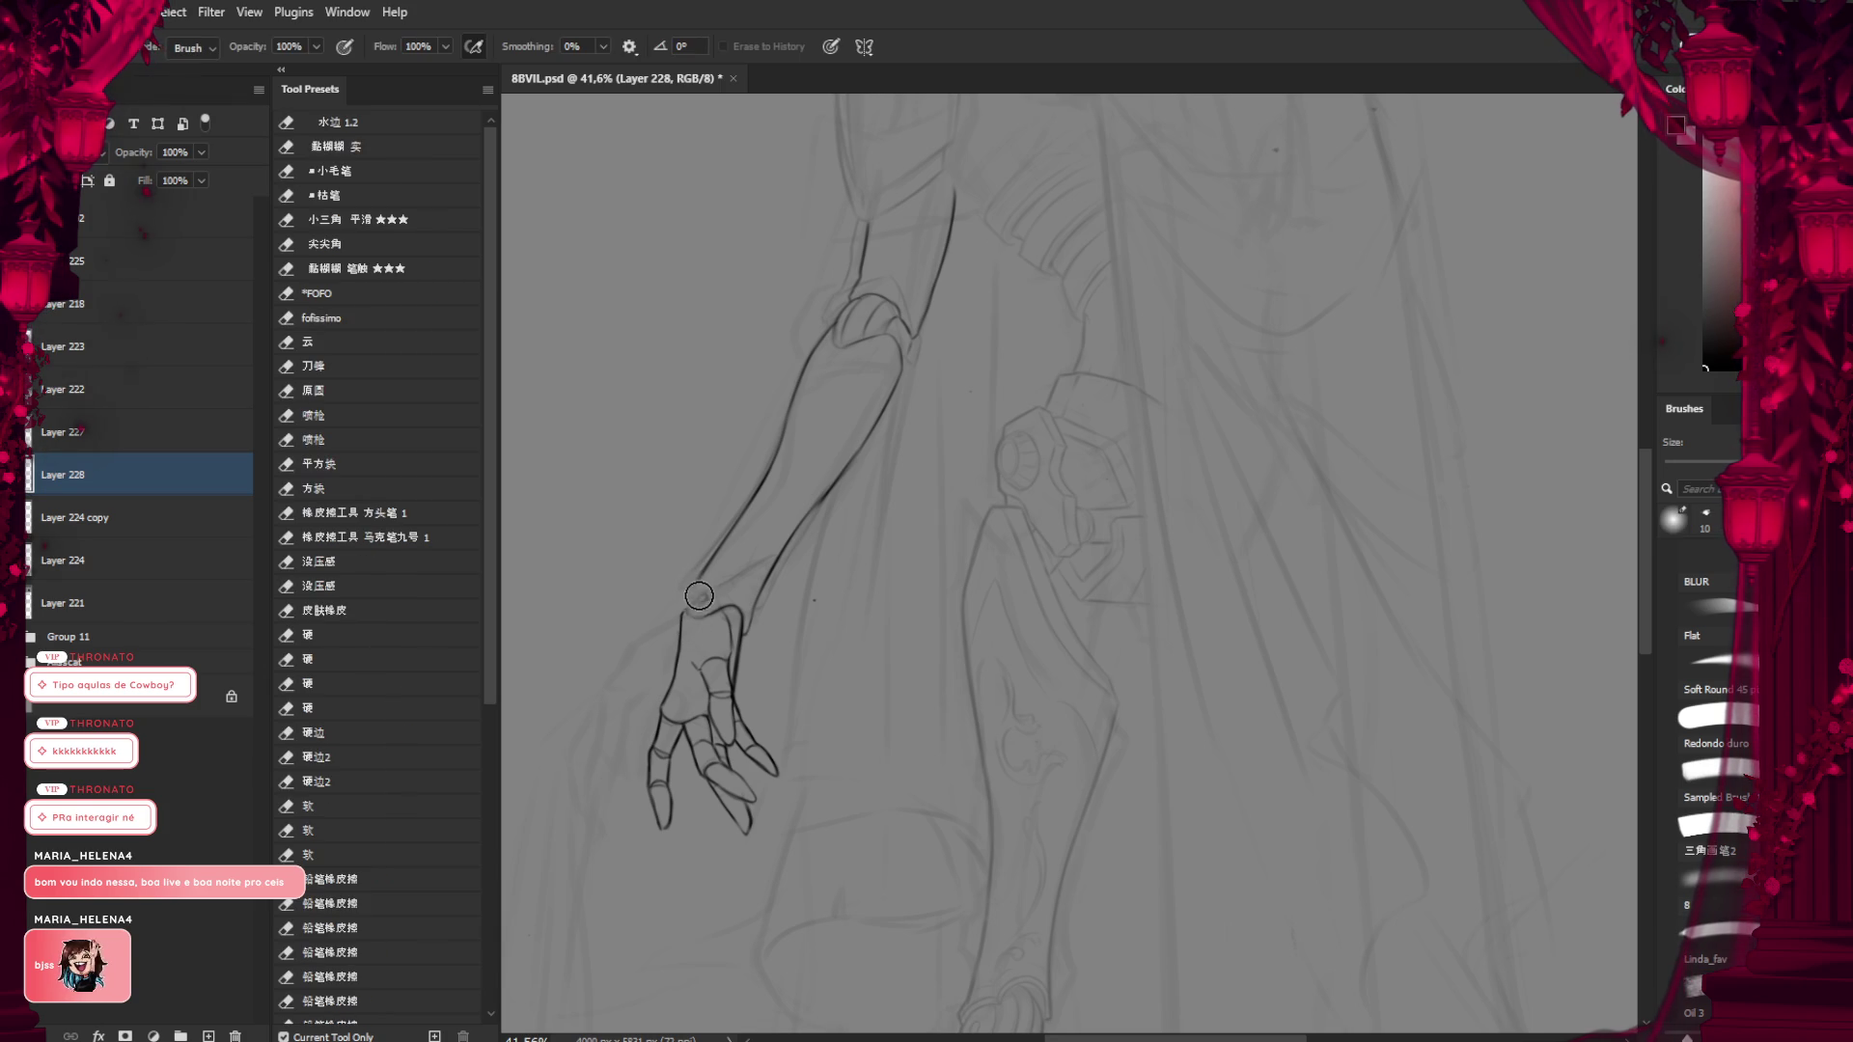
# Straighten the arm upright and redraw the forearm's right contour until it is clean
pyautogui.moveTo(801, 509); pyautogui.dragTo(706, 595)
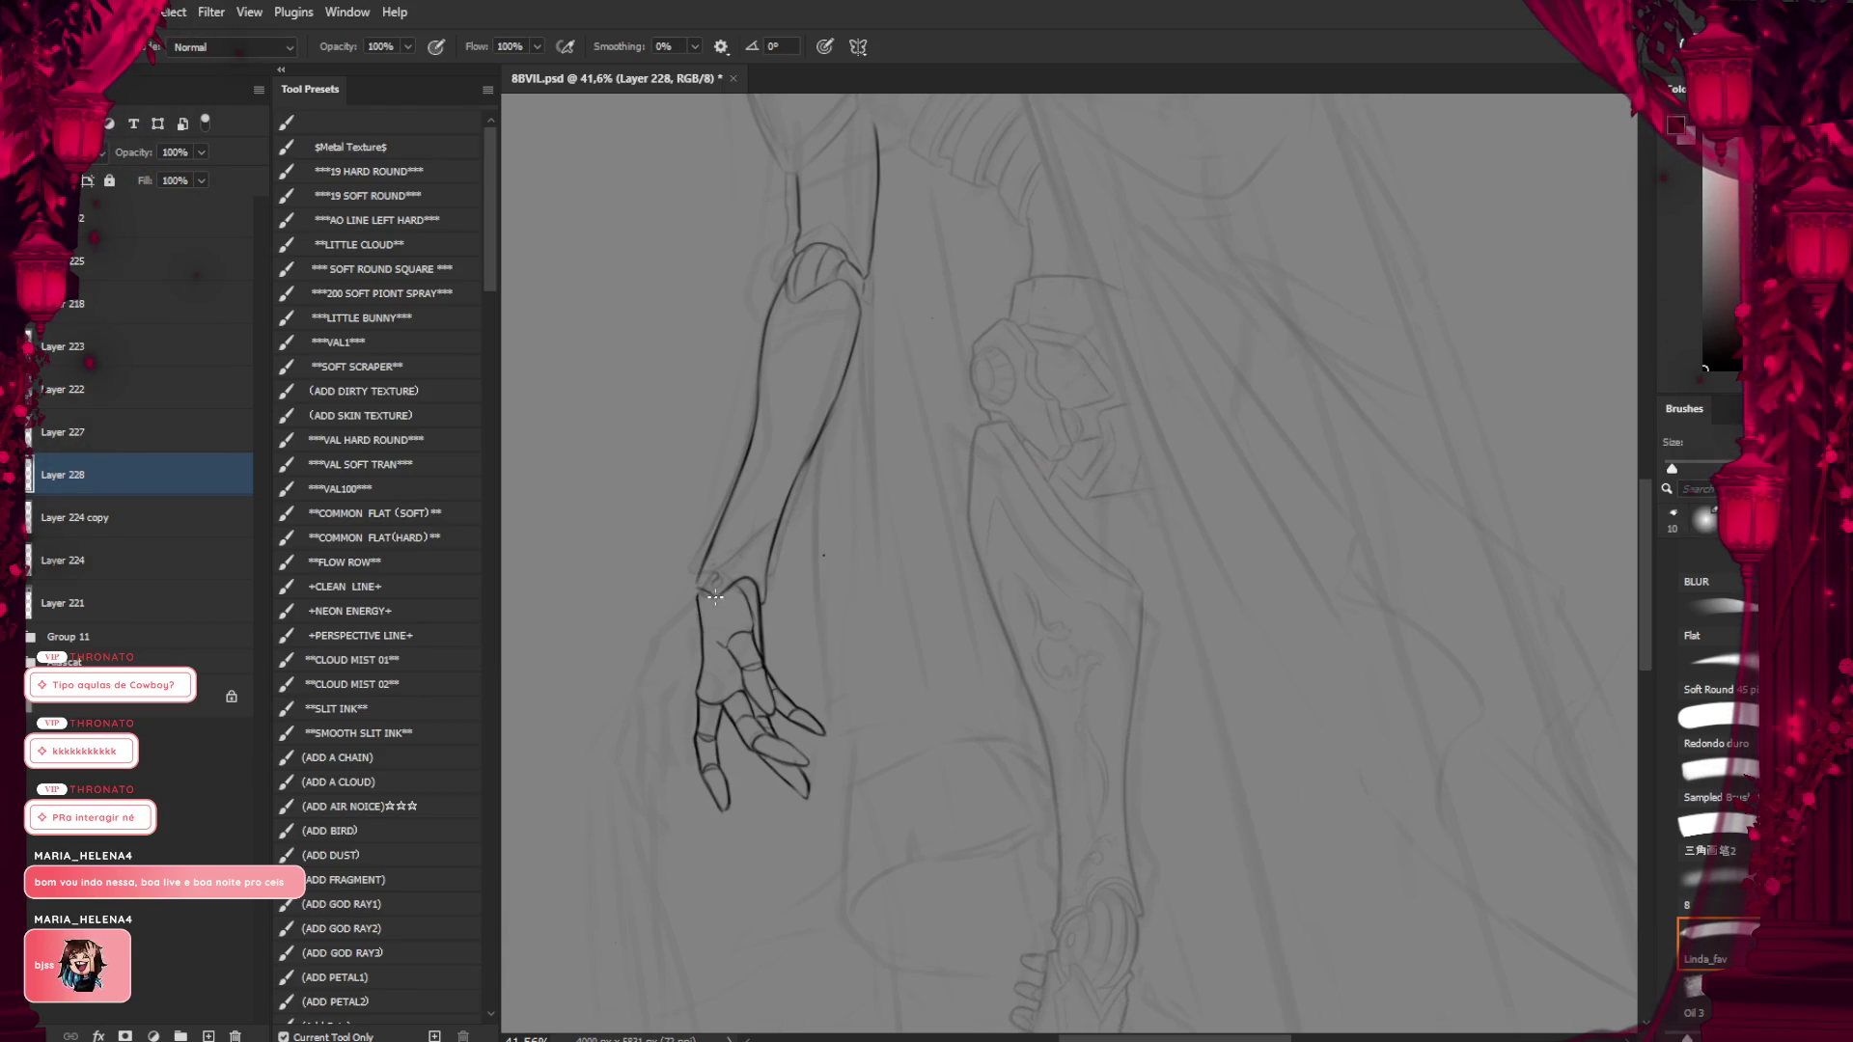
pyautogui.moveTo(715, 590); pyautogui.dragTo(755, 684)
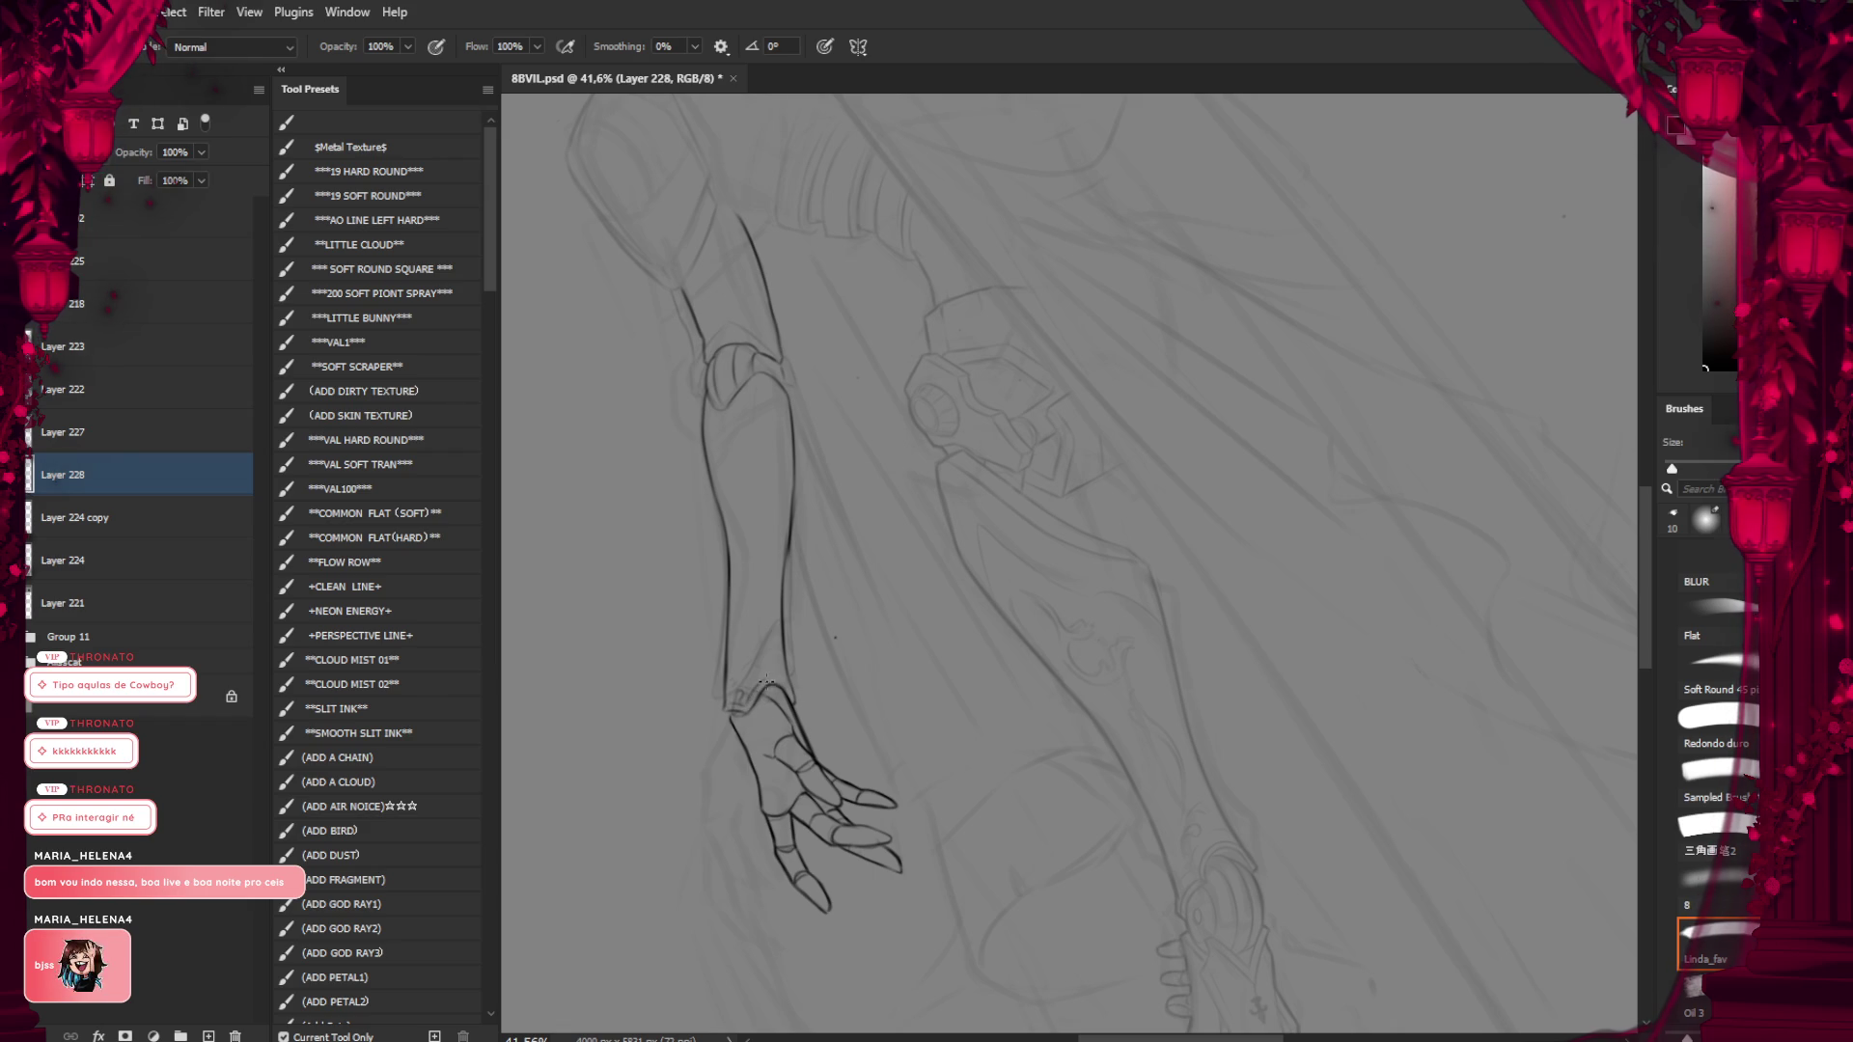
pyautogui.moveTo(808, 689); pyautogui.dragTo(708, 649)
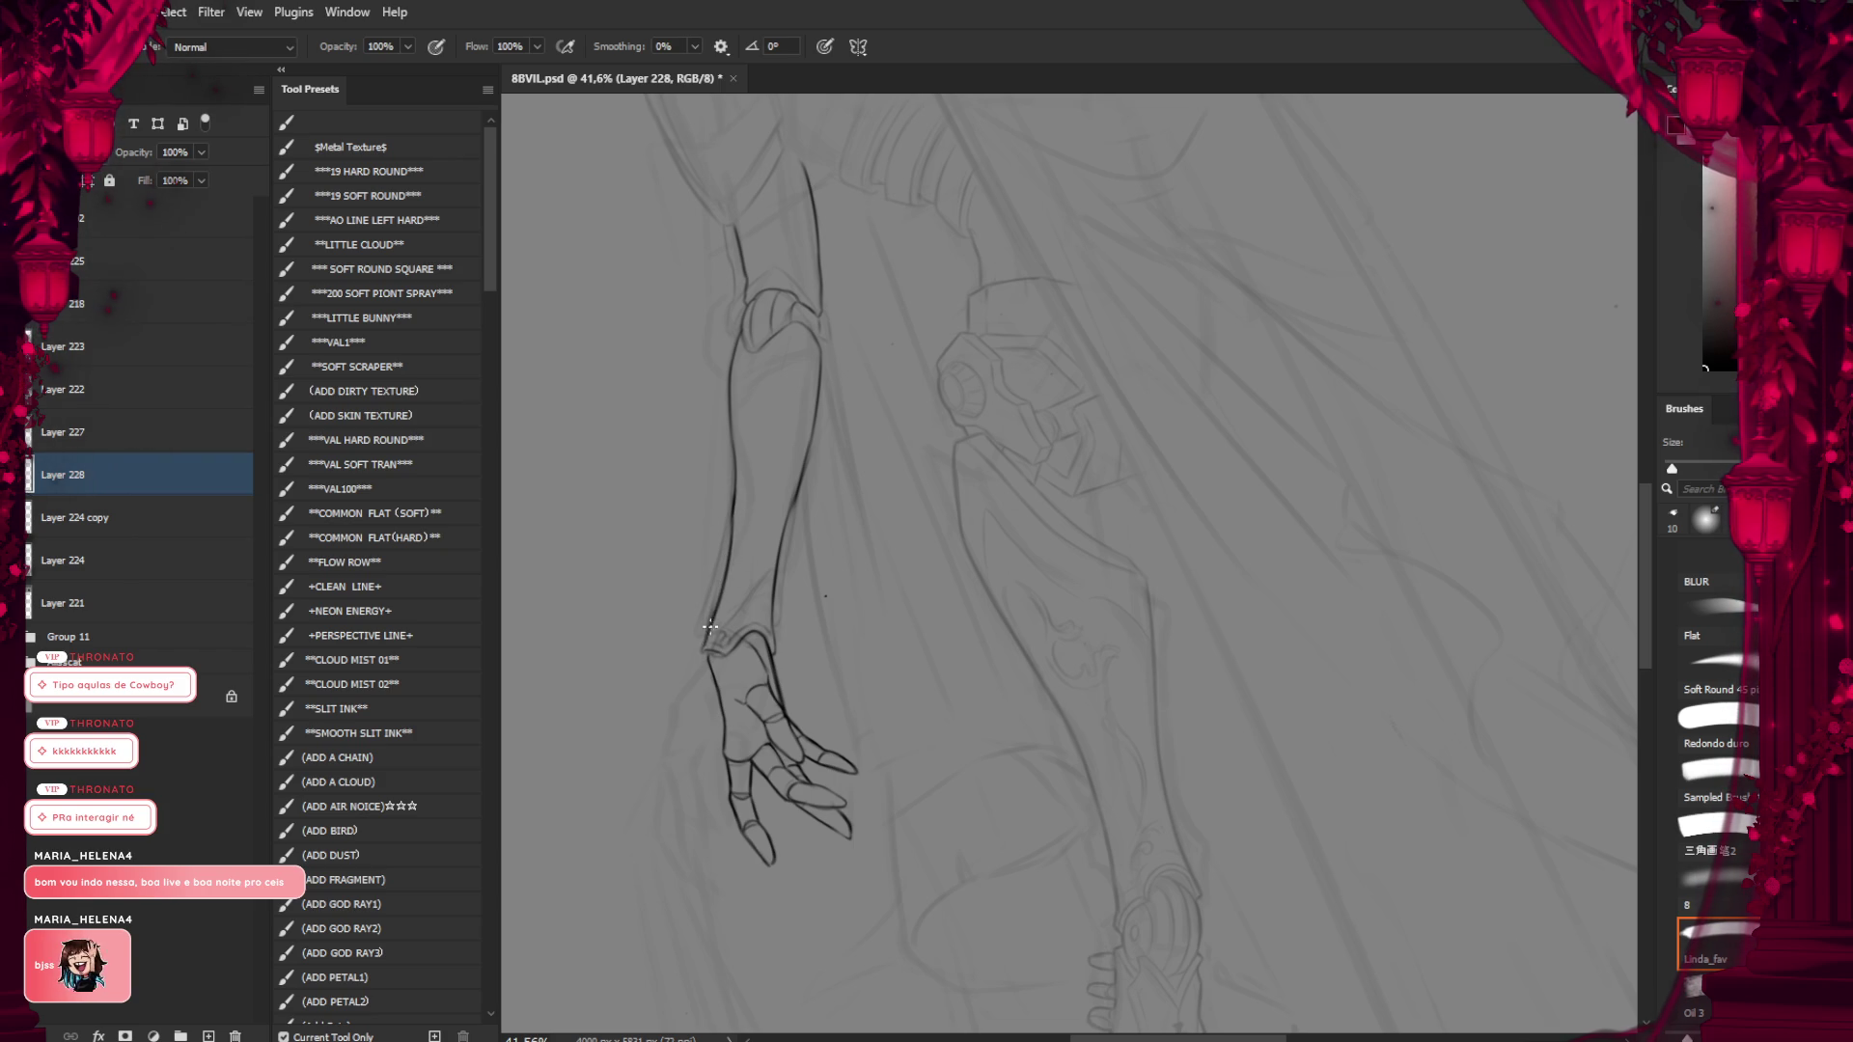
pyautogui.moveTo(808, 469); pyautogui.dragTo(778, 569)
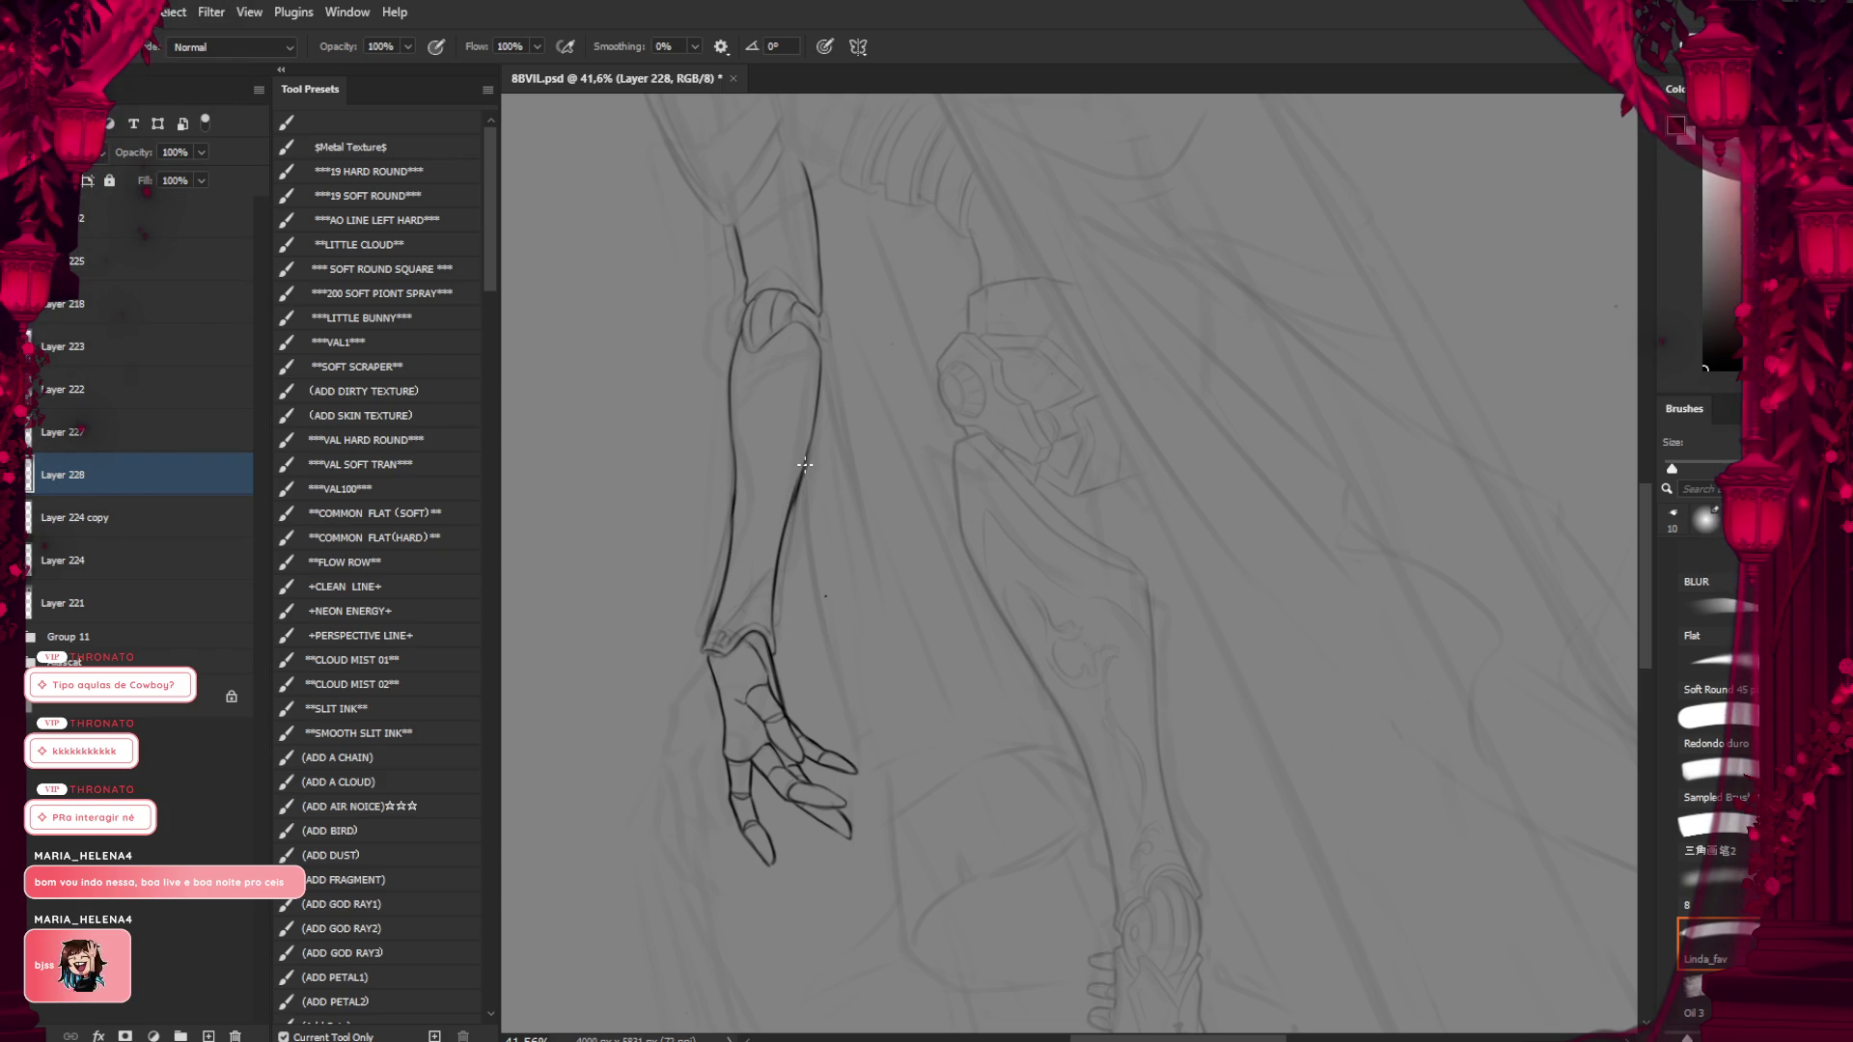
pyautogui.press('e')
pyautogui.press('b')
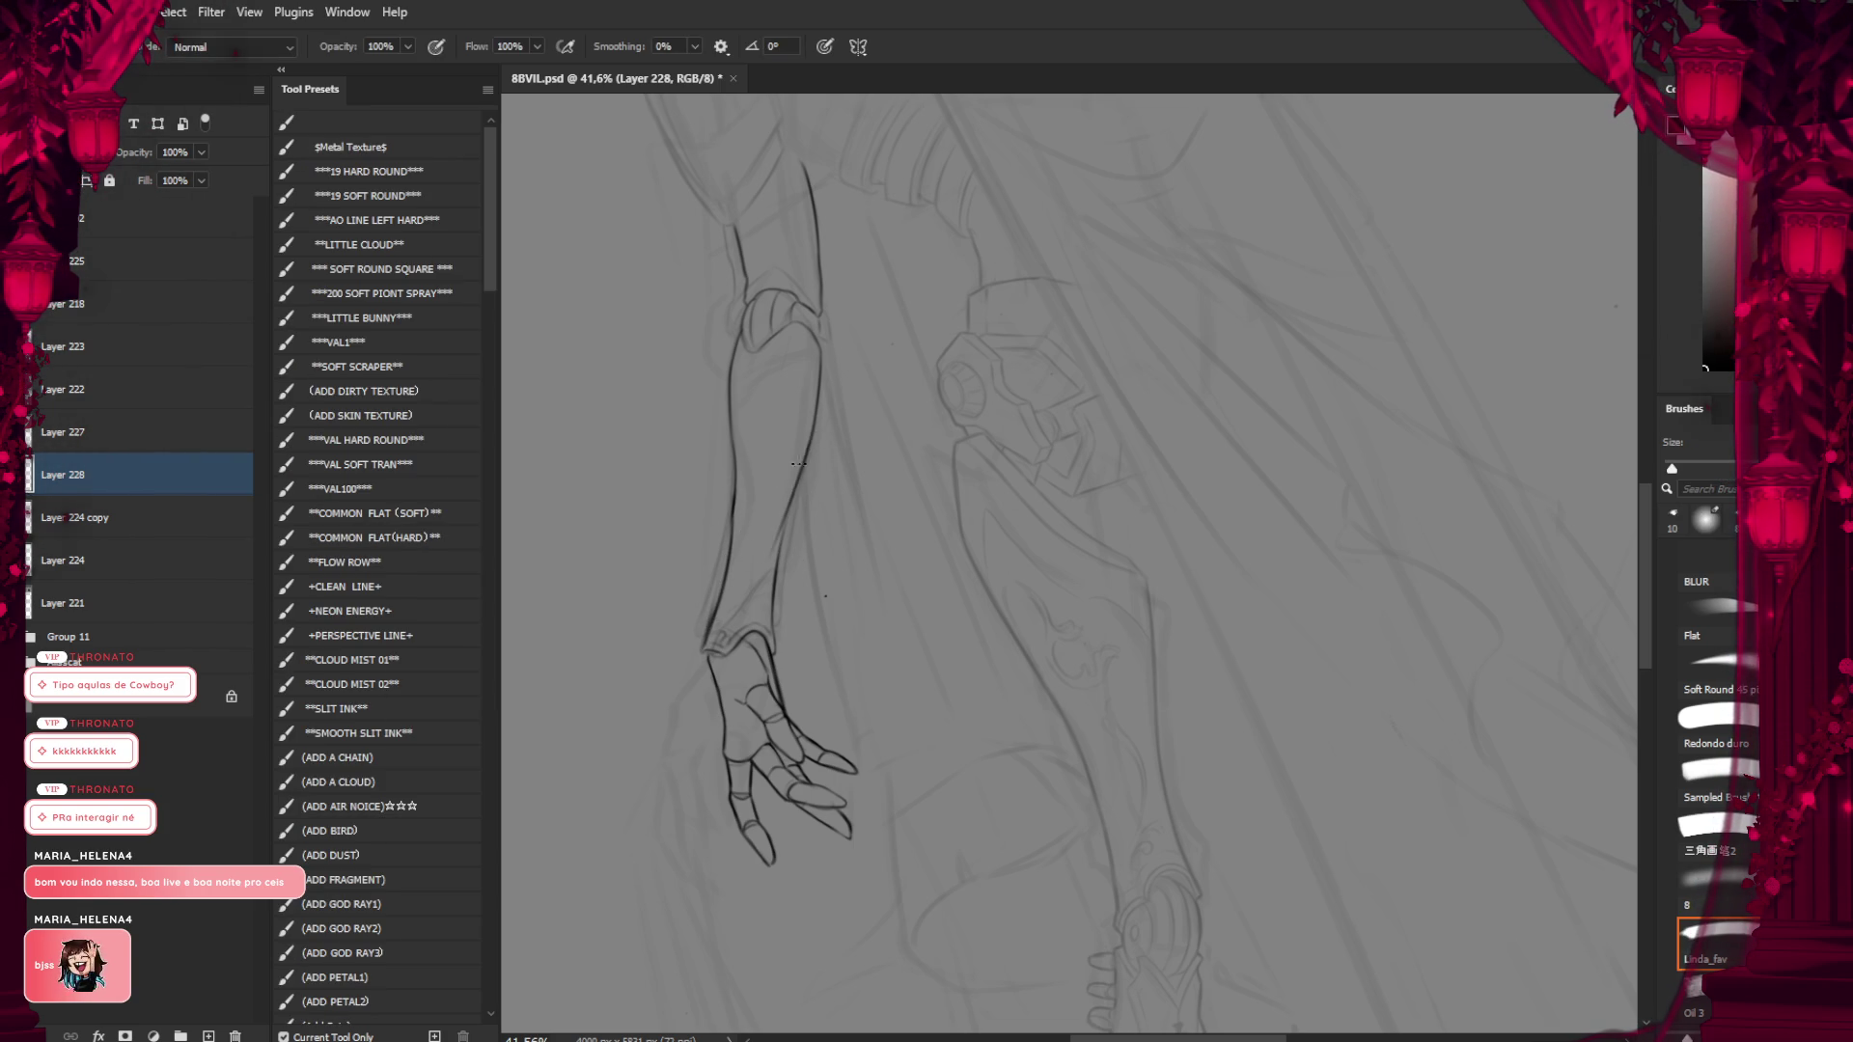
pyautogui.hotkey('ctrl', 'z')
pyautogui.moveTo(809, 453); pyautogui.dragTo(778, 567)
pyautogui.hotkey('ctrl', 'z')
pyautogui.moveTo(809, 453); pyautogui.dragTo(778, 569)
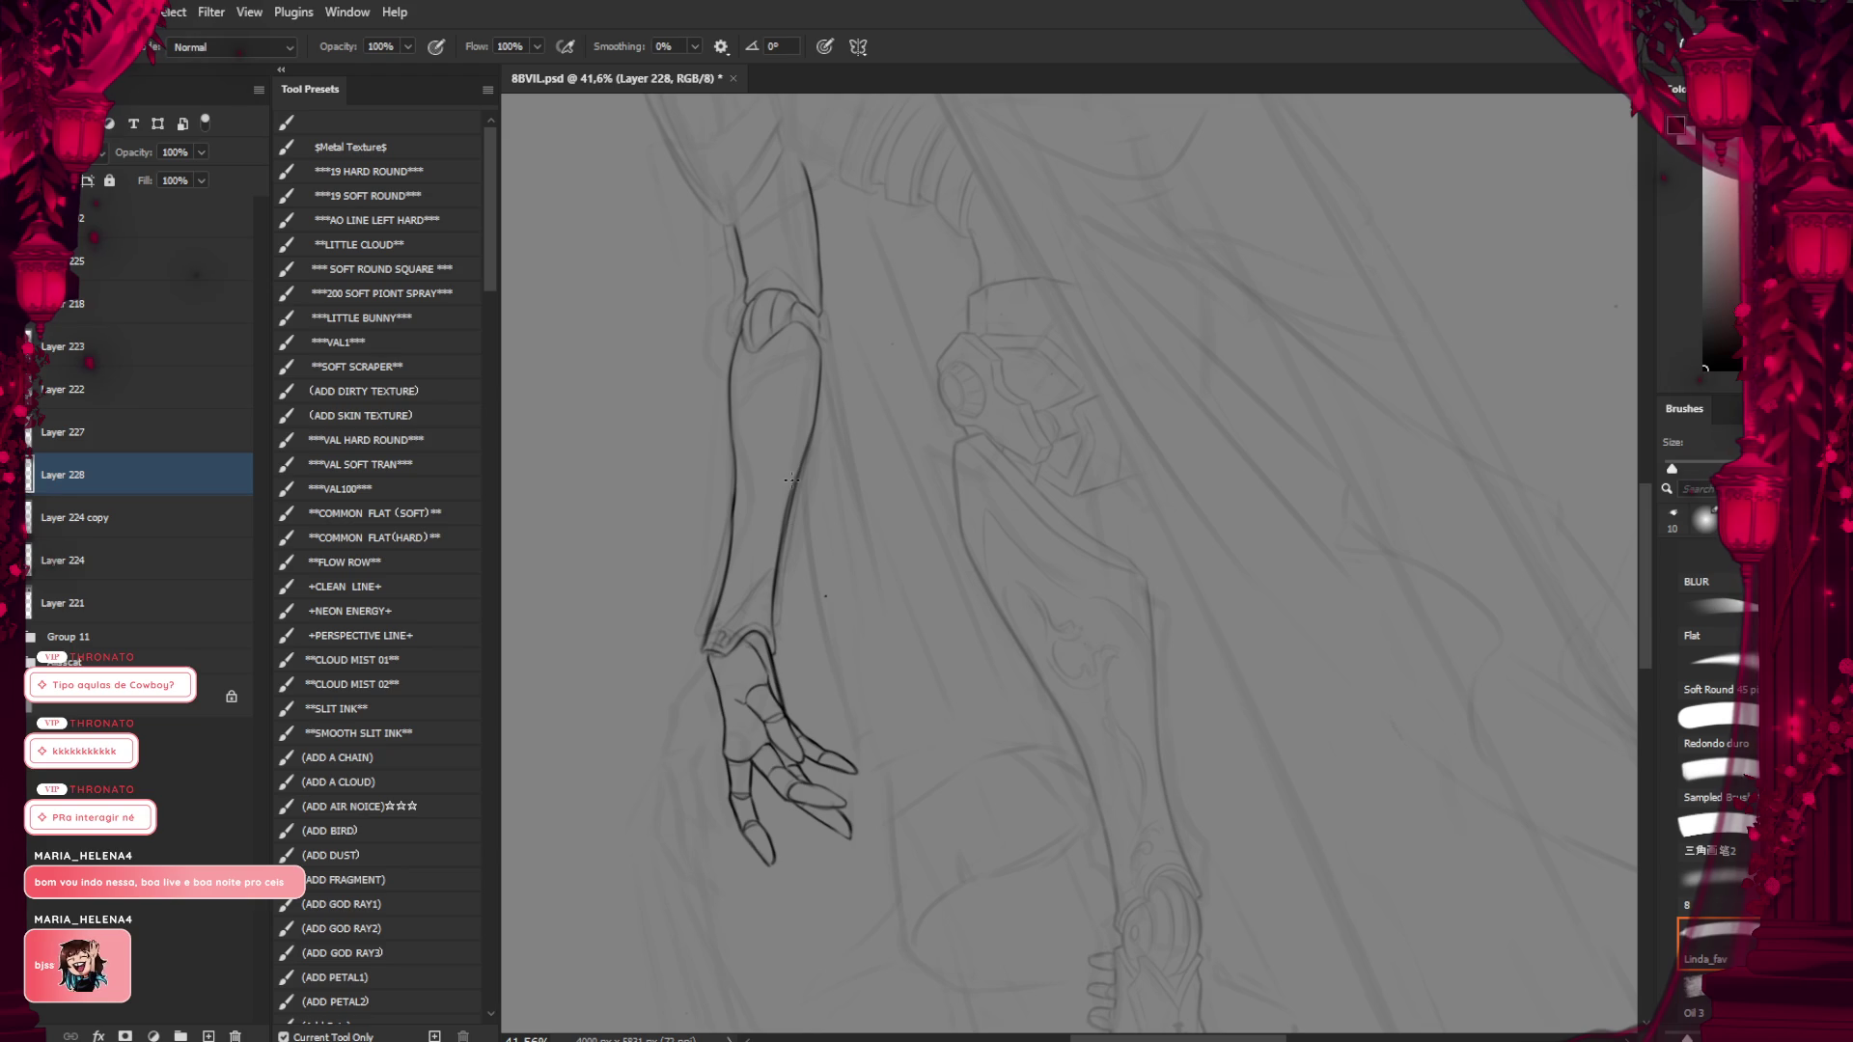
pyautogui.scroll(1, 716, 627)
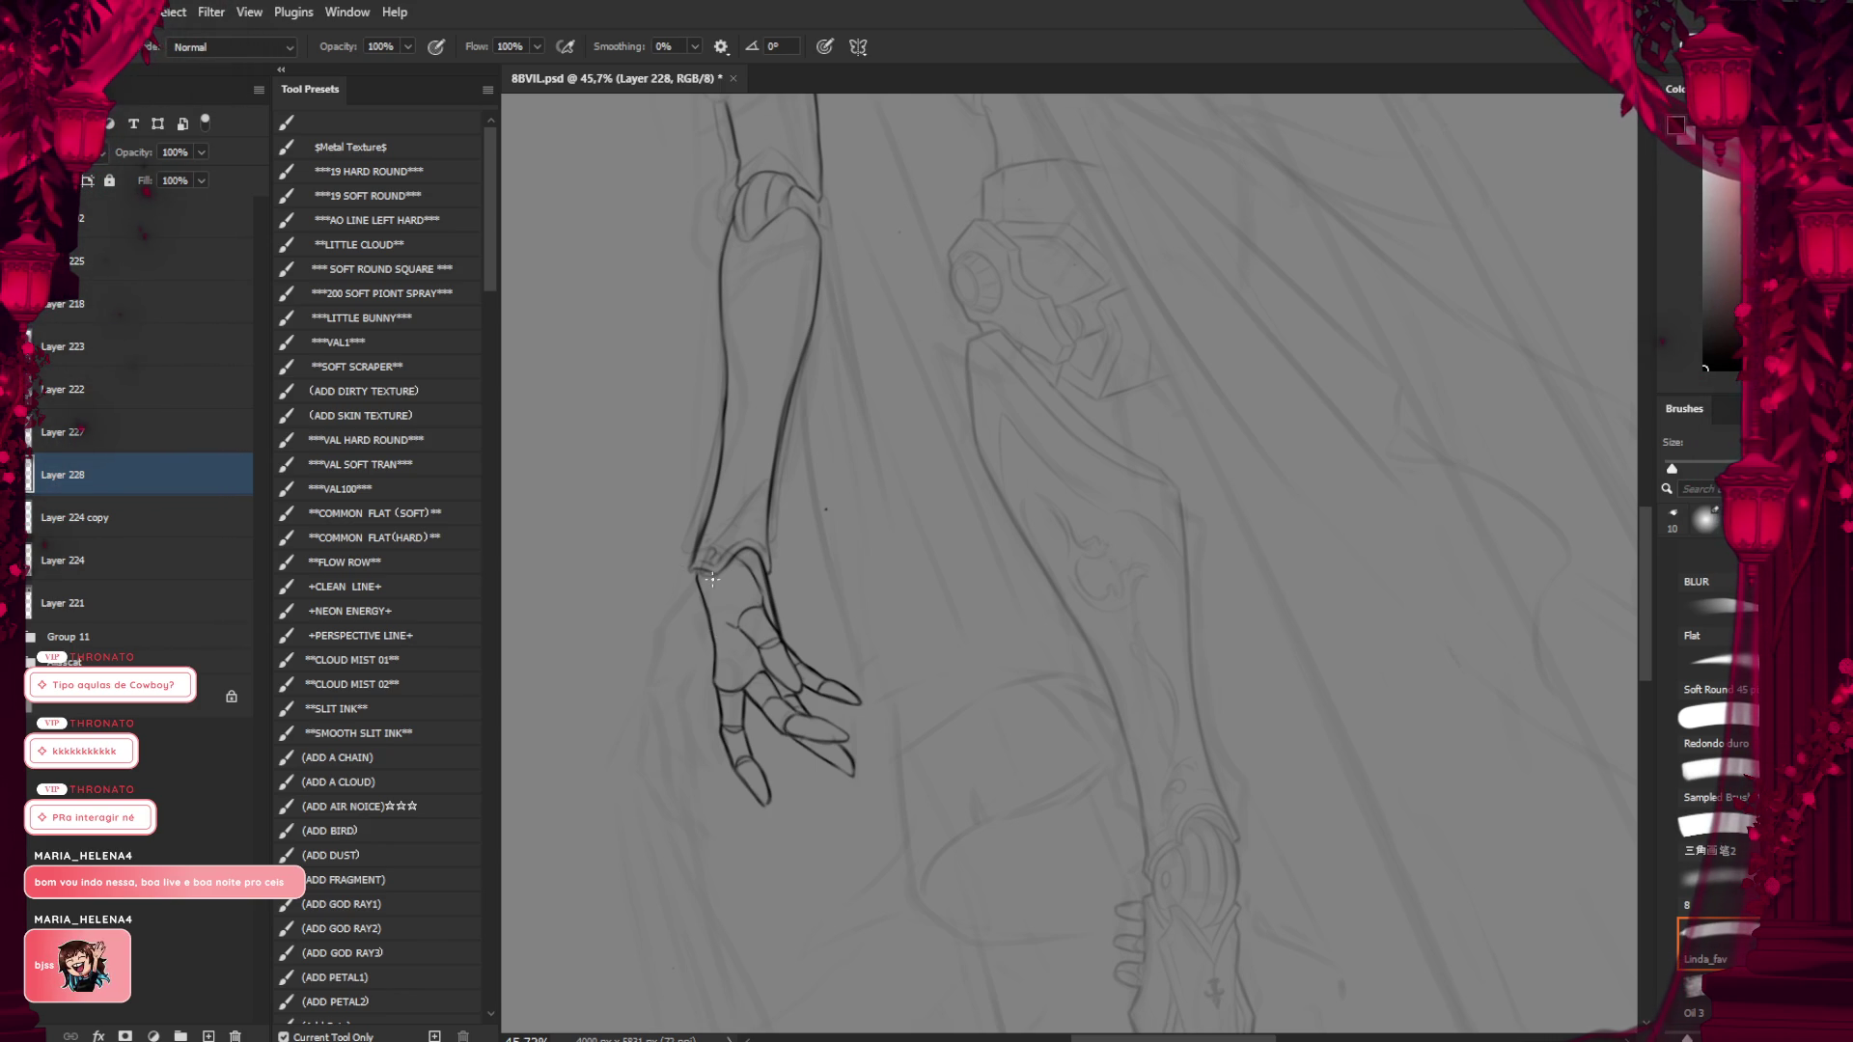
pyautogui.press('[')
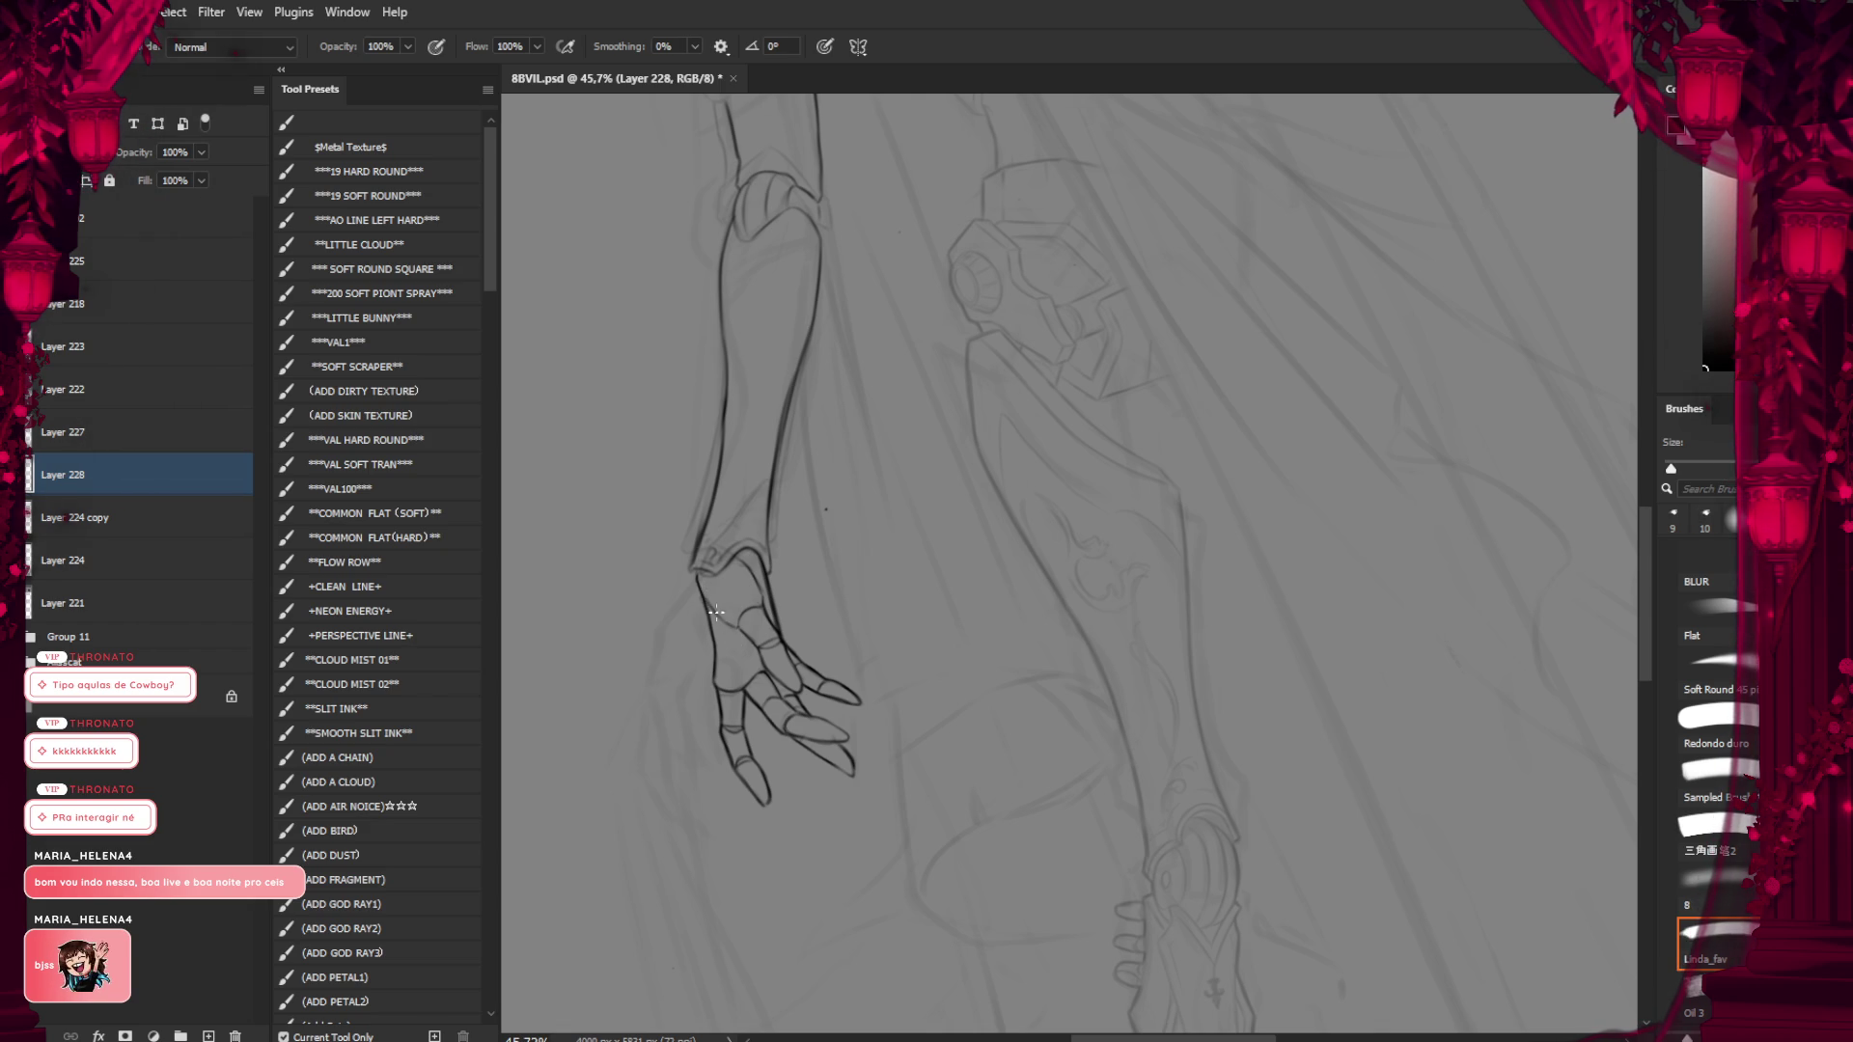
# Rotate the canvas and zoom out to about 28% to view the whole figure
pyautogui.scroll(-5, 712, 521)
pyautogui.press('r')
pyautogui.moveTo(712, 521); pyautogui.dragTo(733, 551)
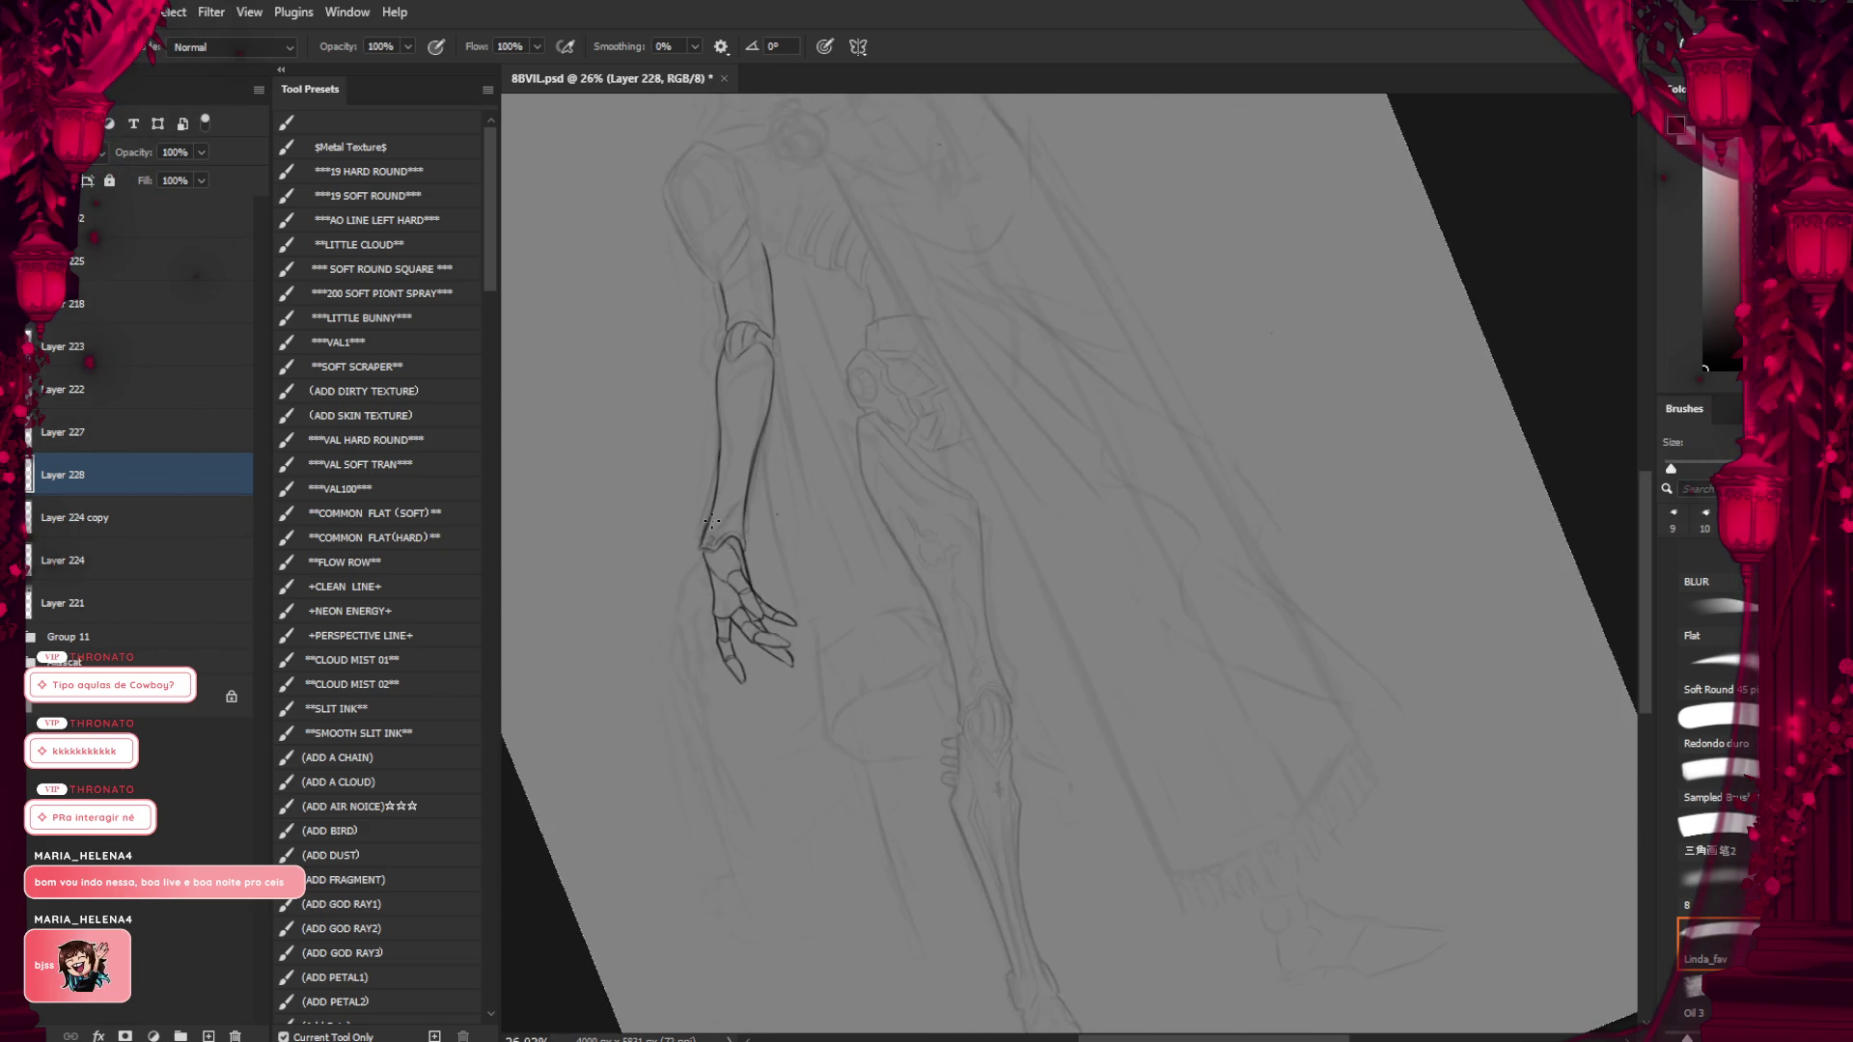
pyautogui.scroll(2, 733, 551)
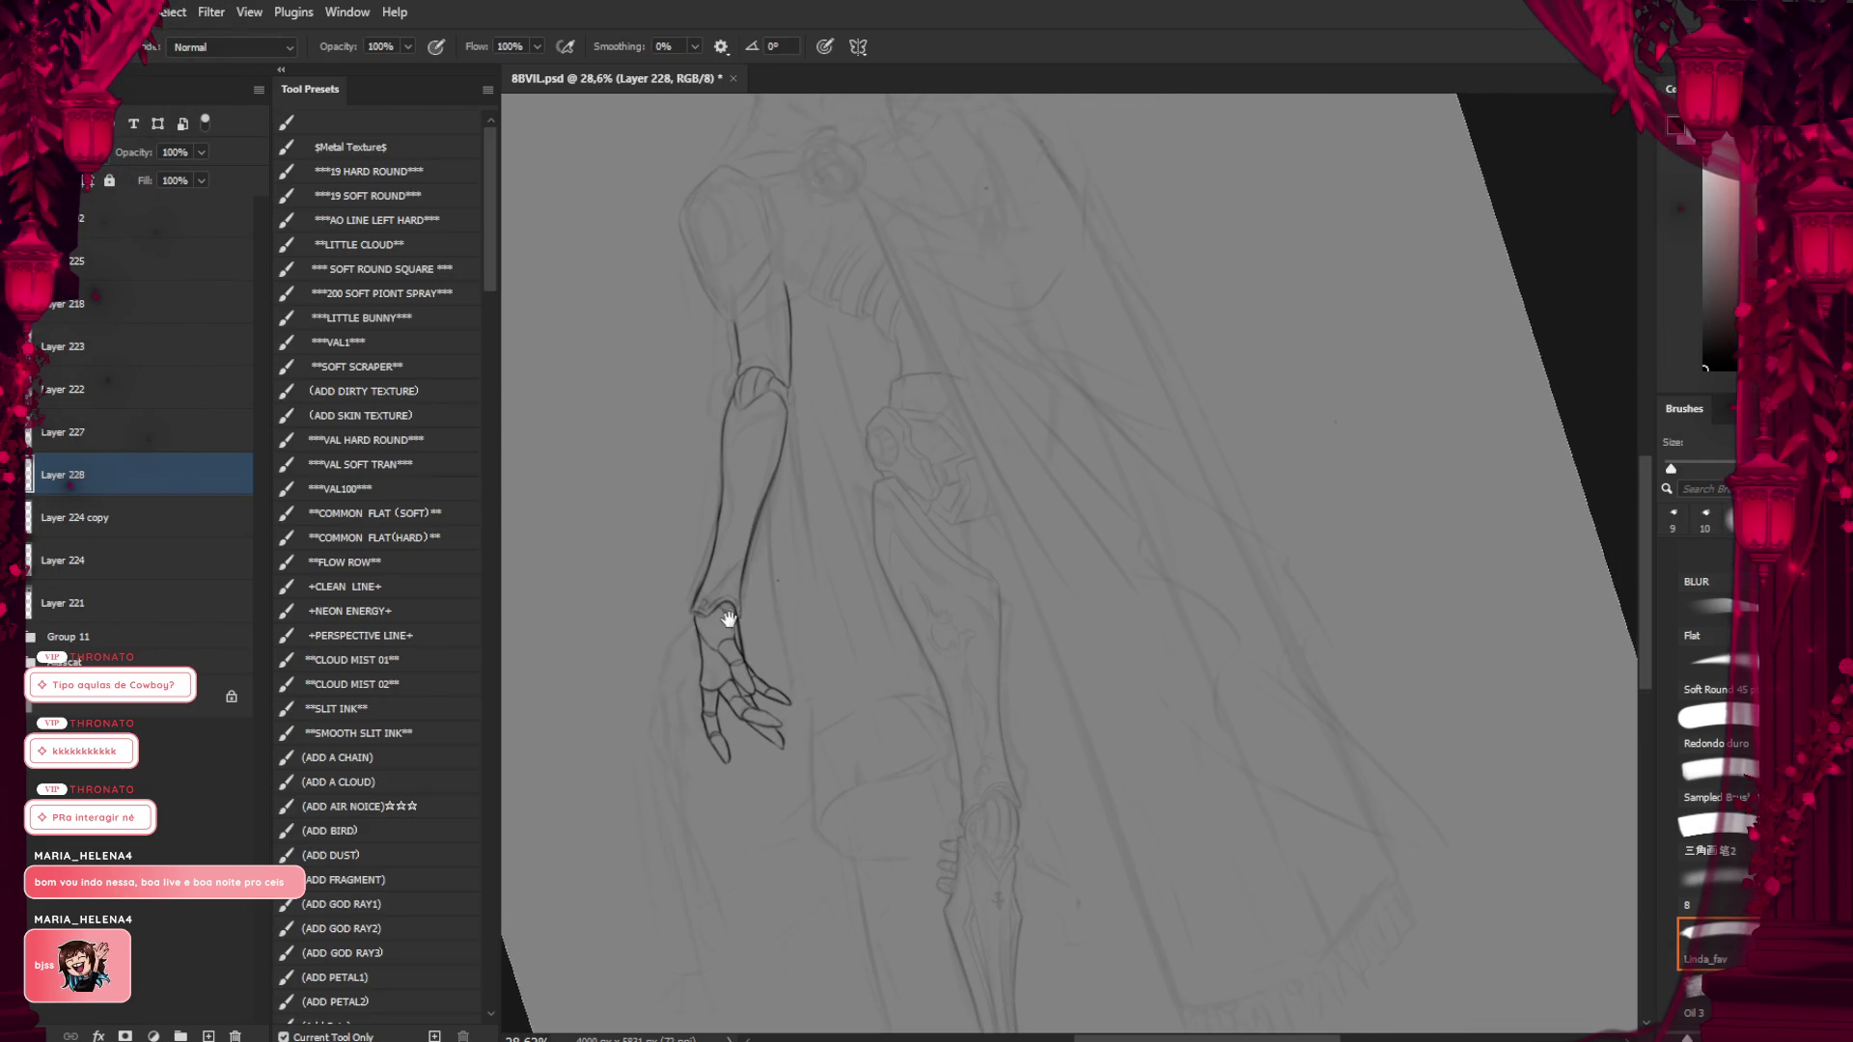
pyautogui.scroll(3, 733, 579)
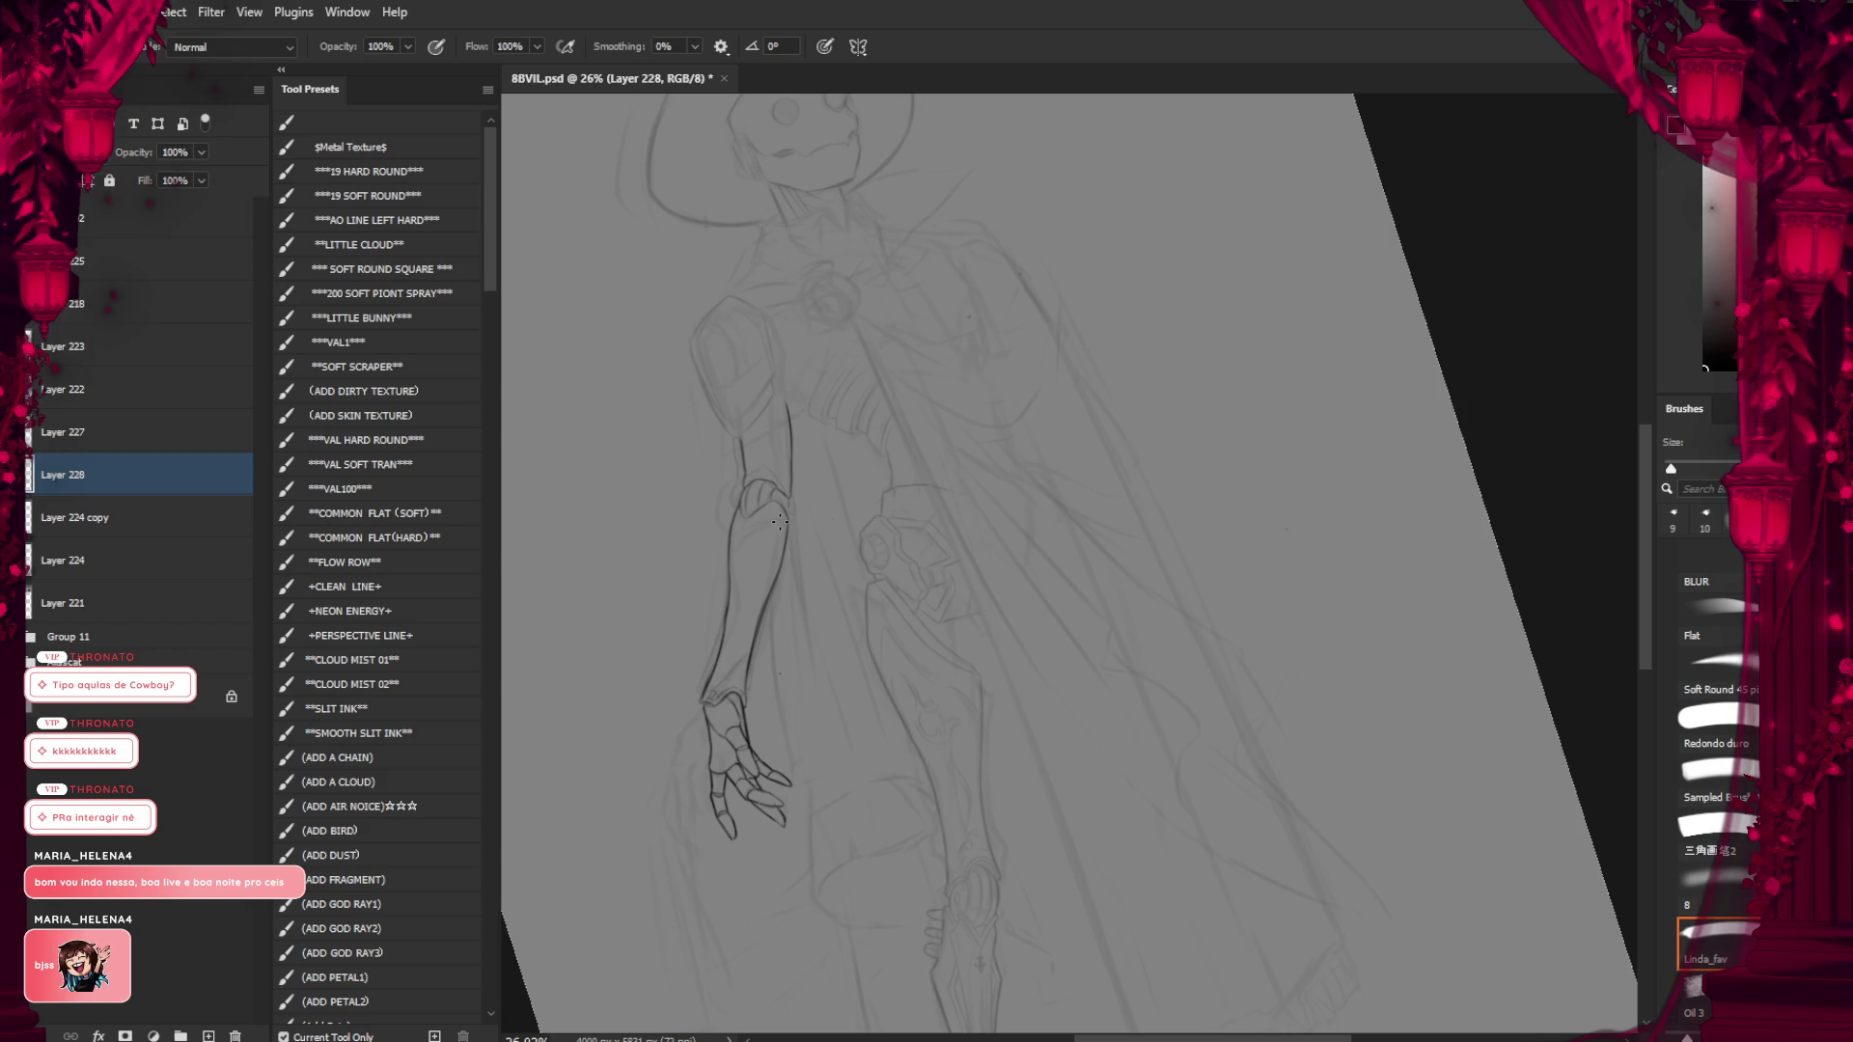
# Zoom in on the arm and add a curved detail line near the elbow
pyautogui.scroll(1, 750, 562)
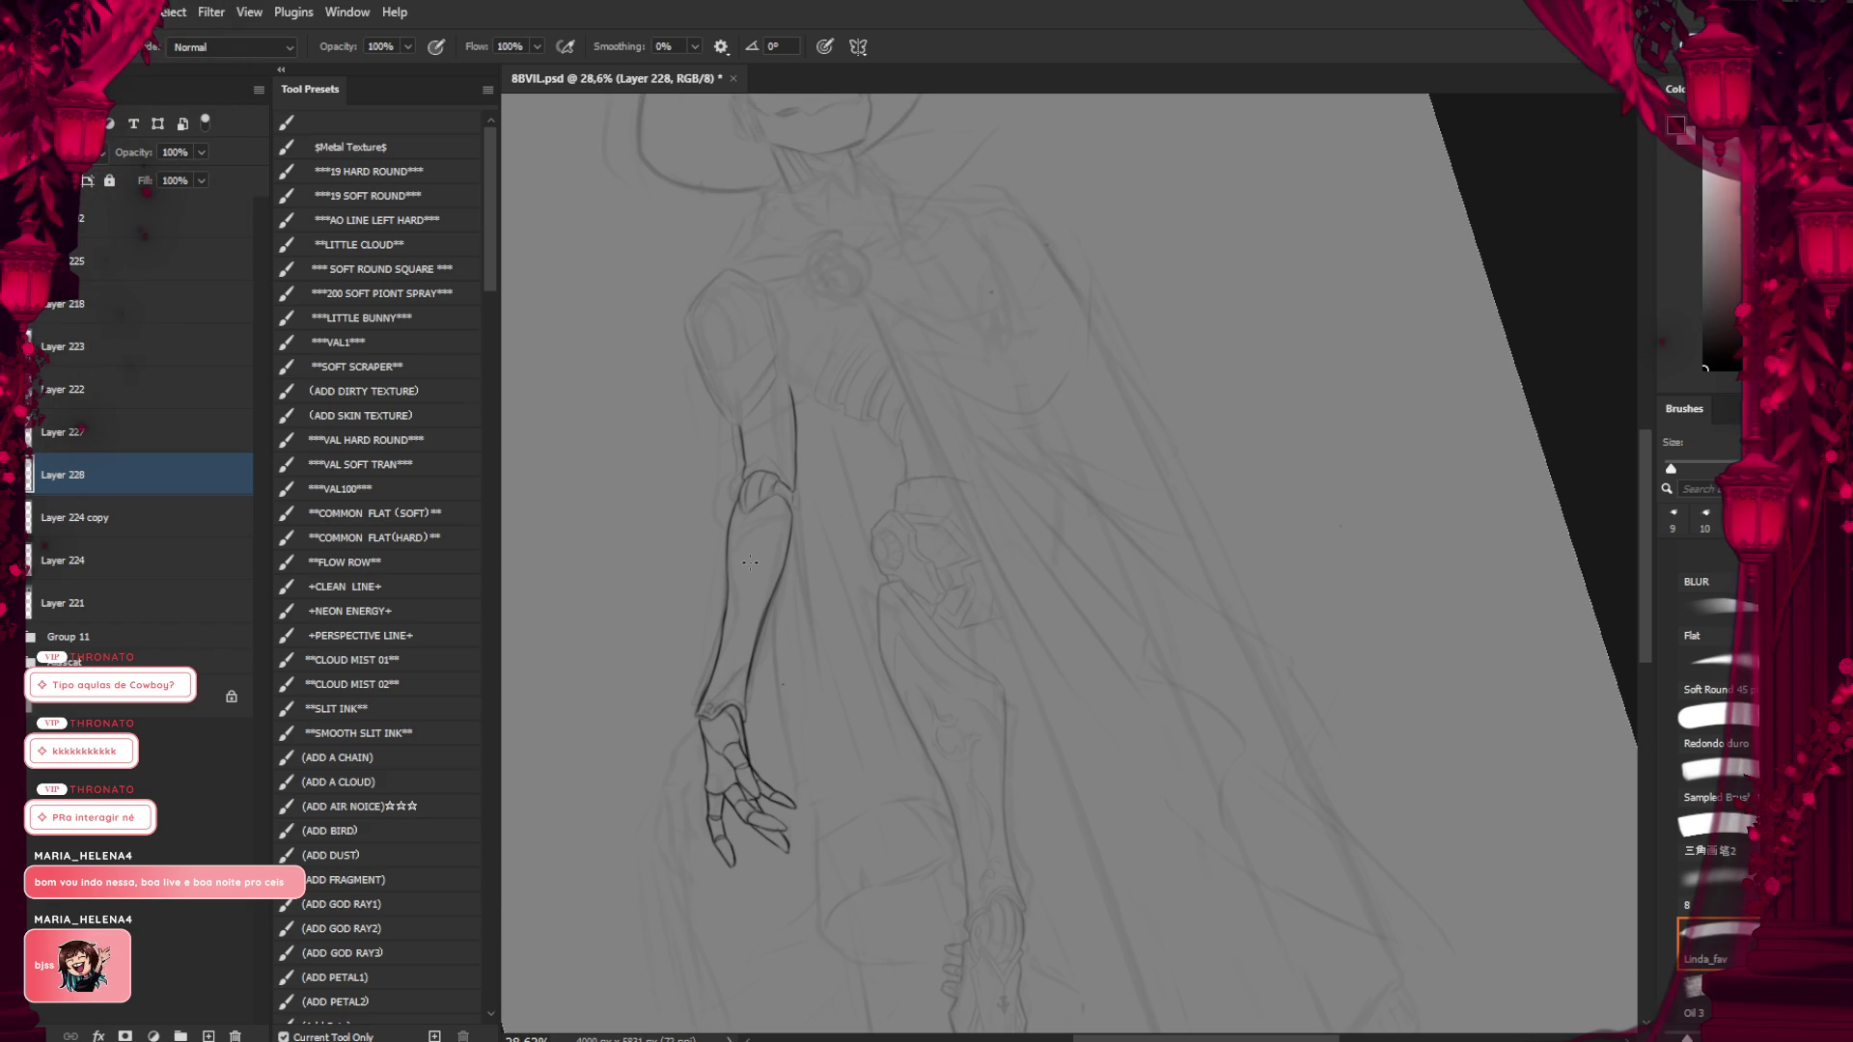
pyautogui.scroll(-3, 750, 544)
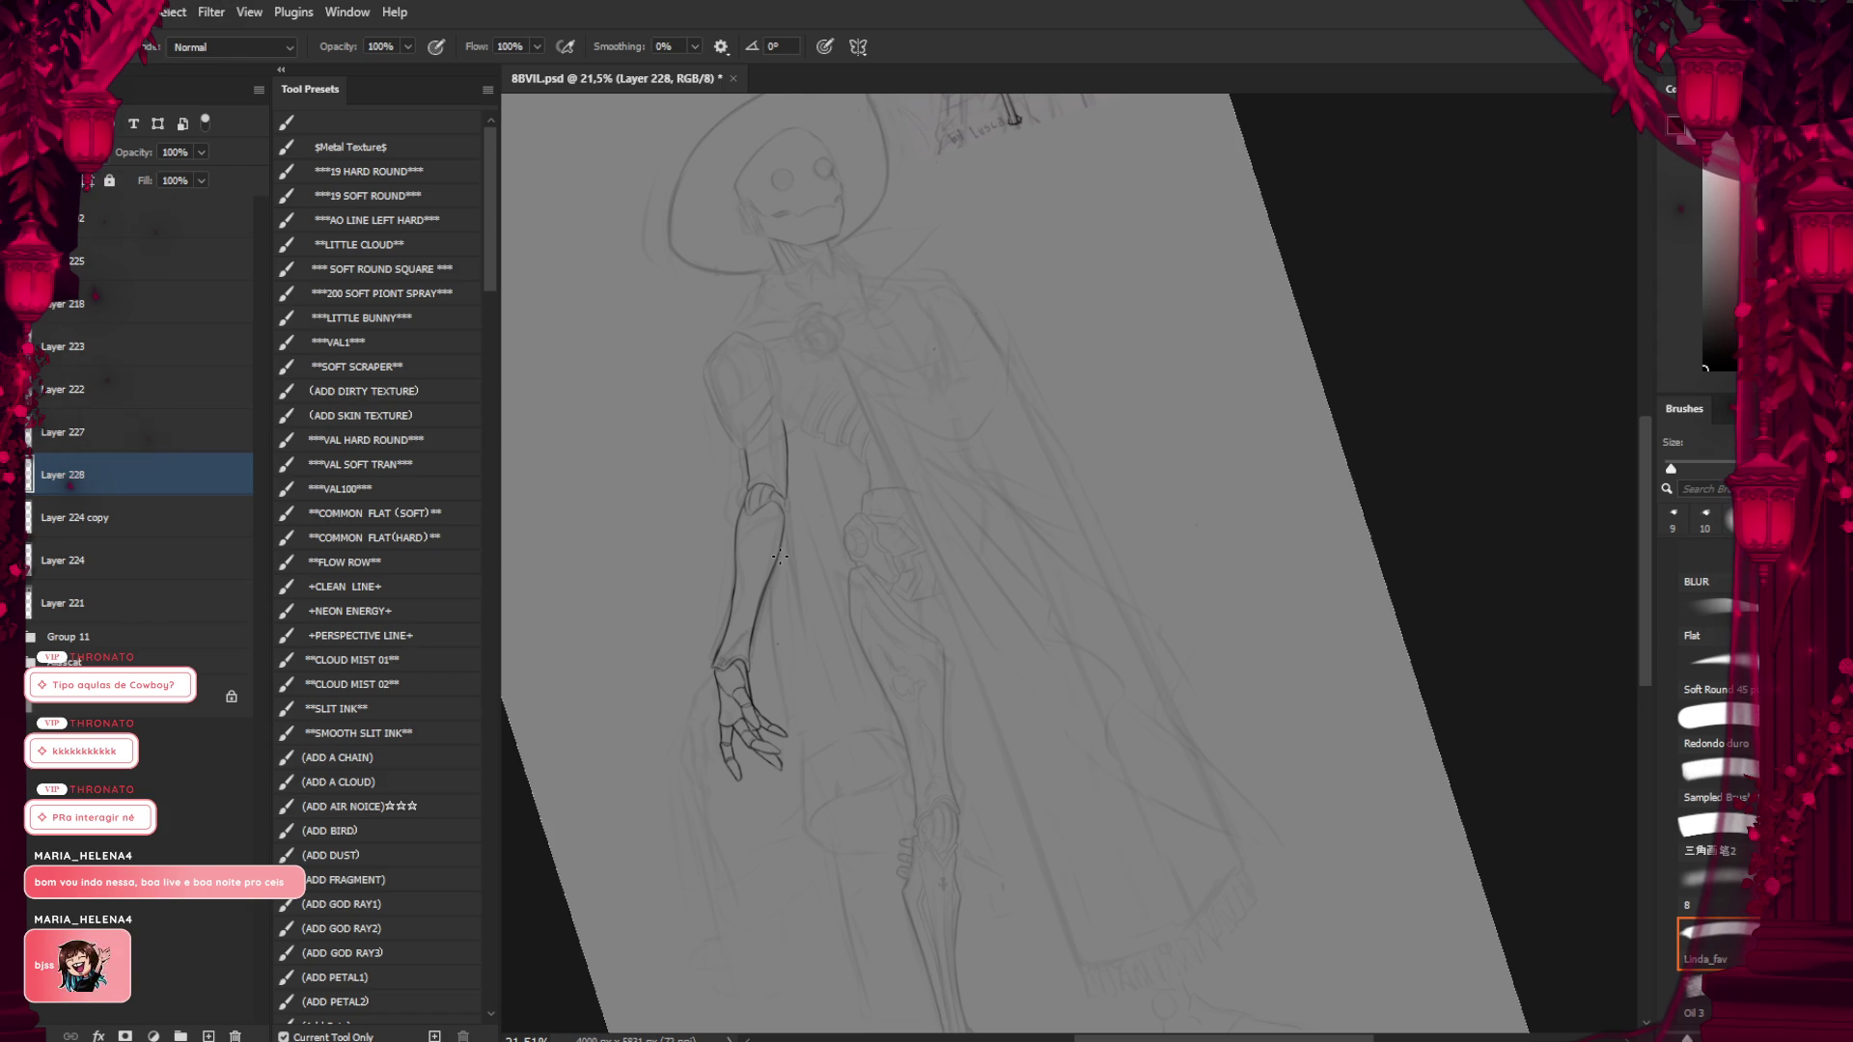
pyautogui.scroll(2, 739, 510)
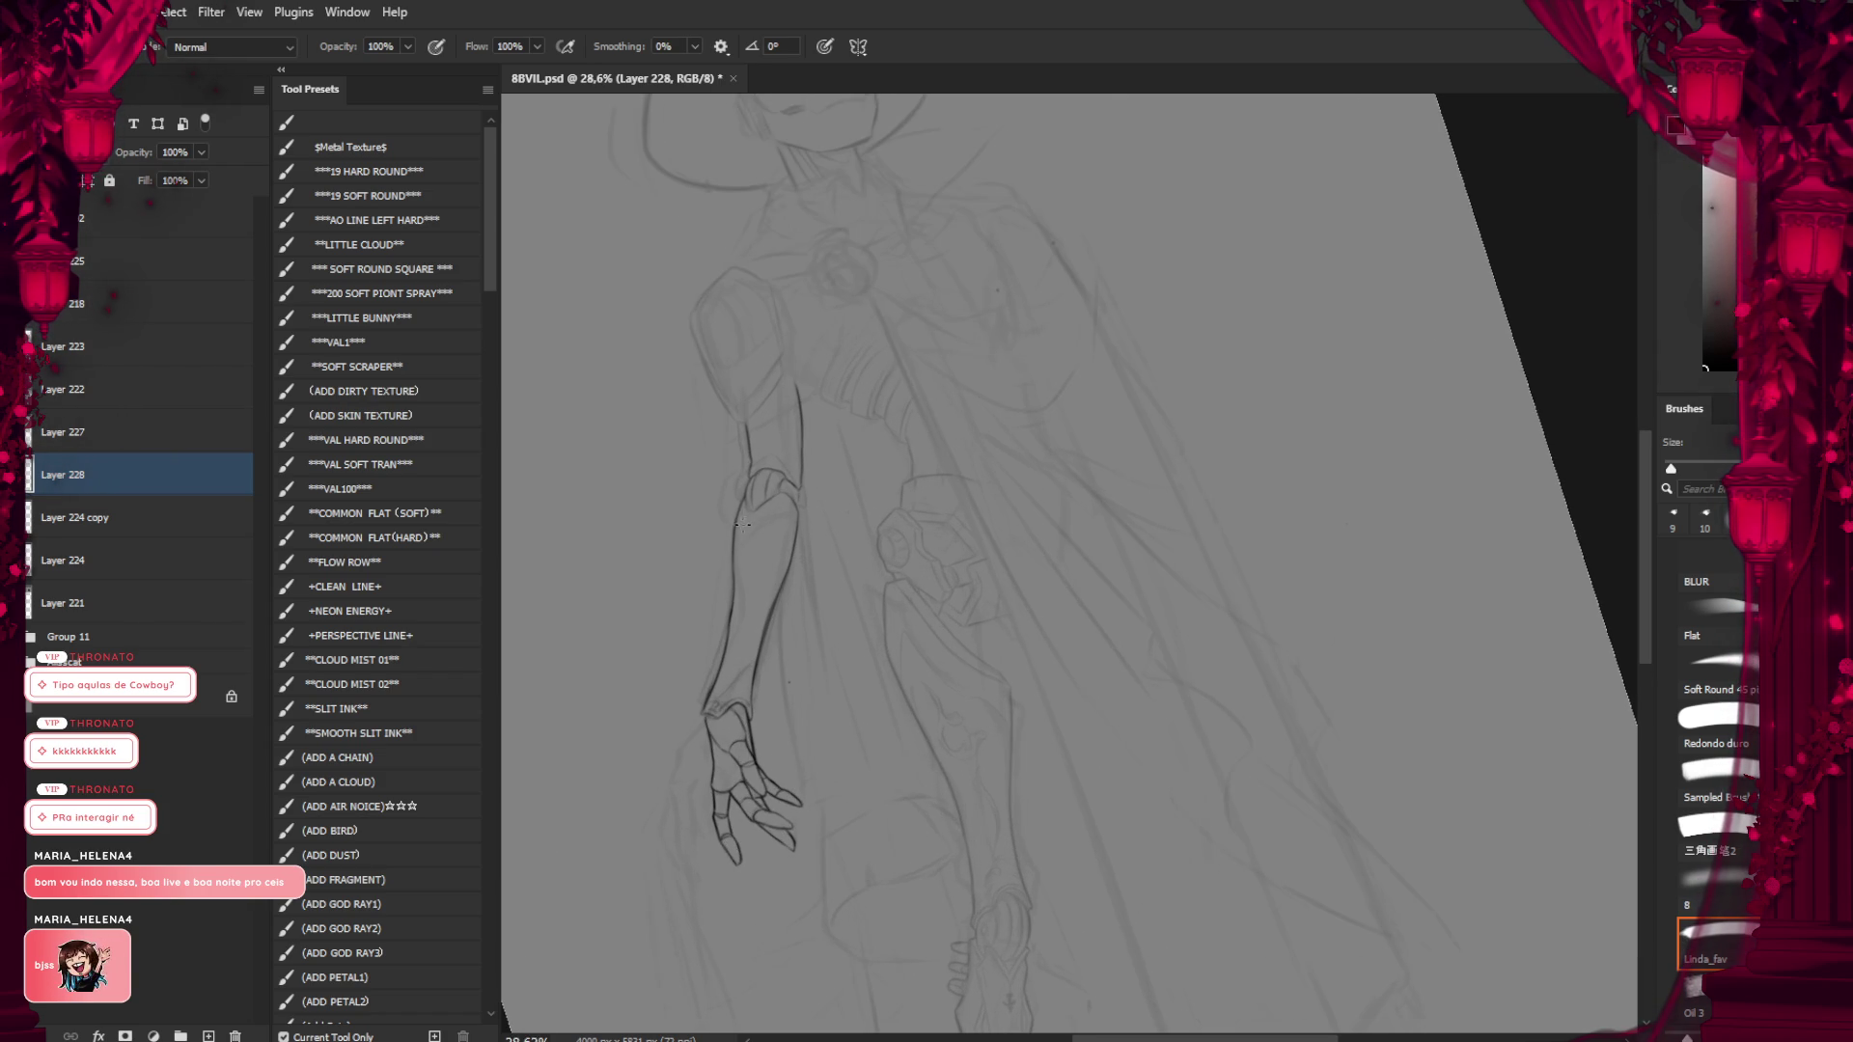
pyautogui.scroll(1, 727, 476)
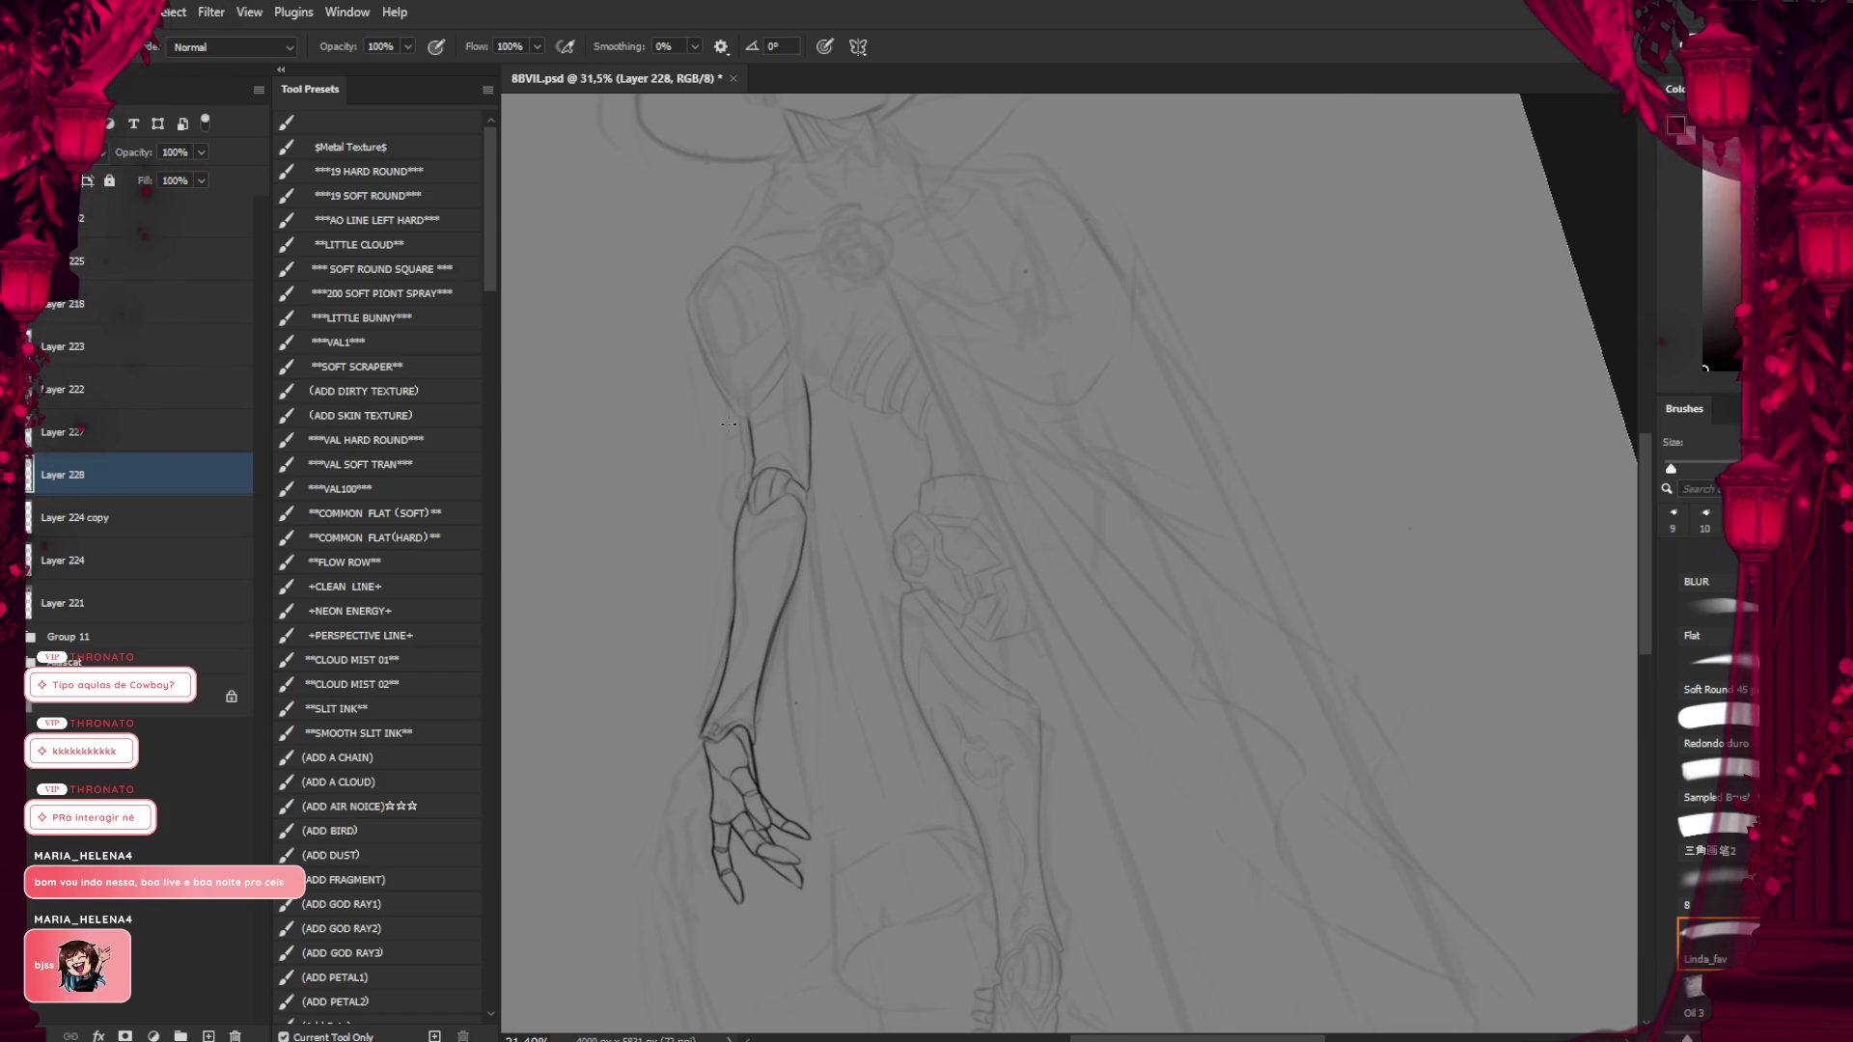
pyautogui.scroll(1, 728, 424)
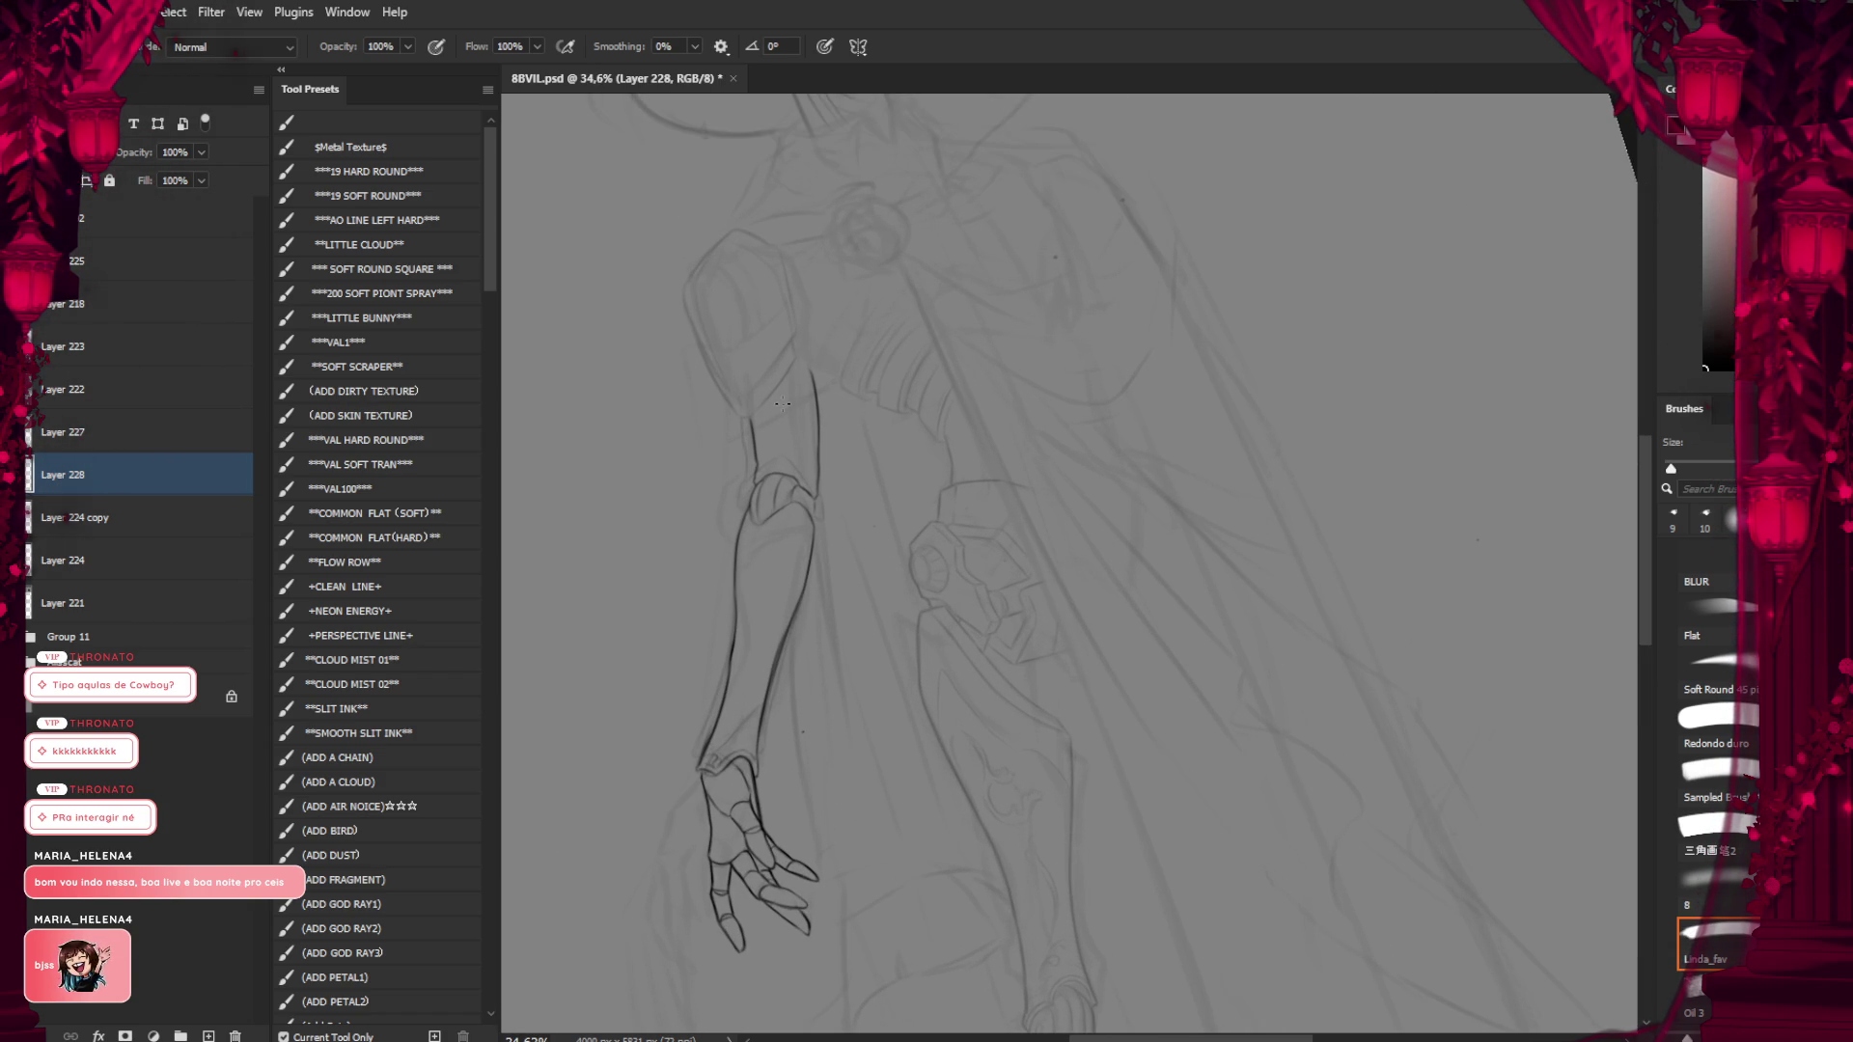
pyautogui.moveTo(775, 543); pyautogui.dragTo(768, 559)
# Add a short panel line inside the forearm and clean stray marks with the eraser
pyautogui.moveTo(766, 632); pyautogui.dragTo(753, 690)
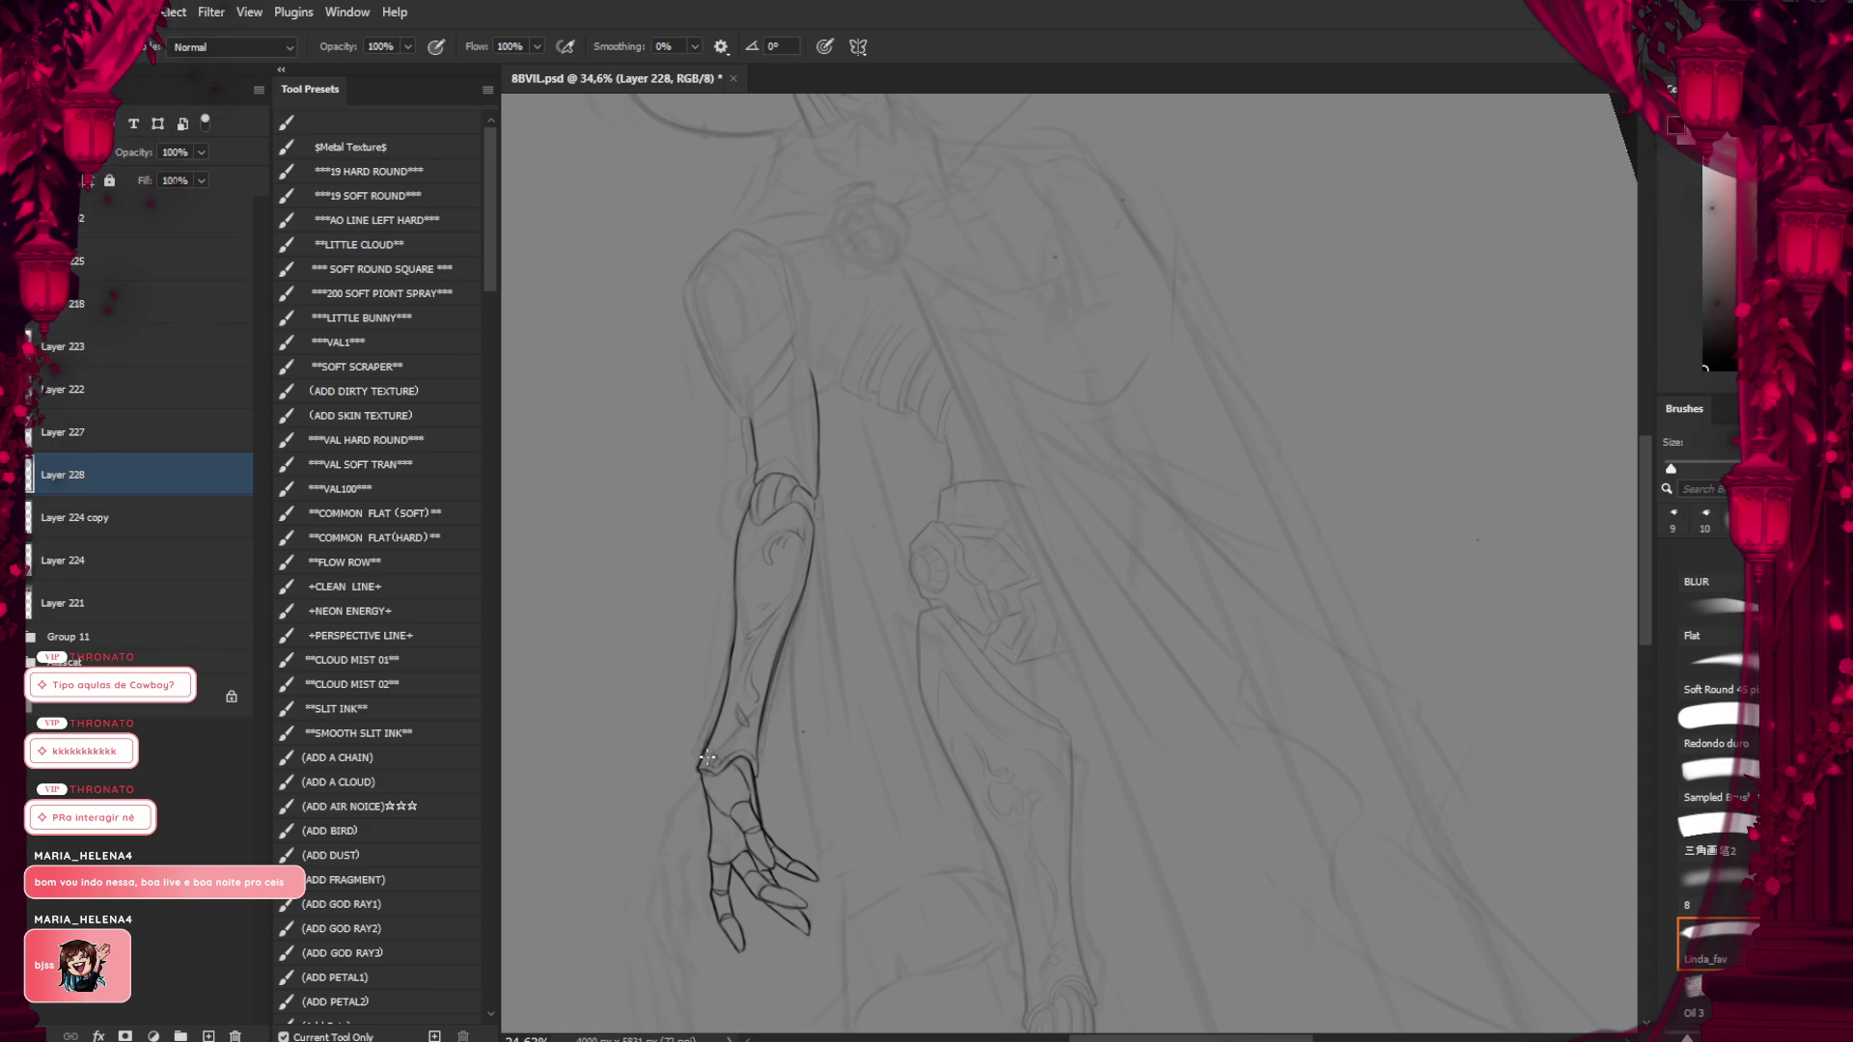
pyautogui.press('e')
pyautogui.press('b')
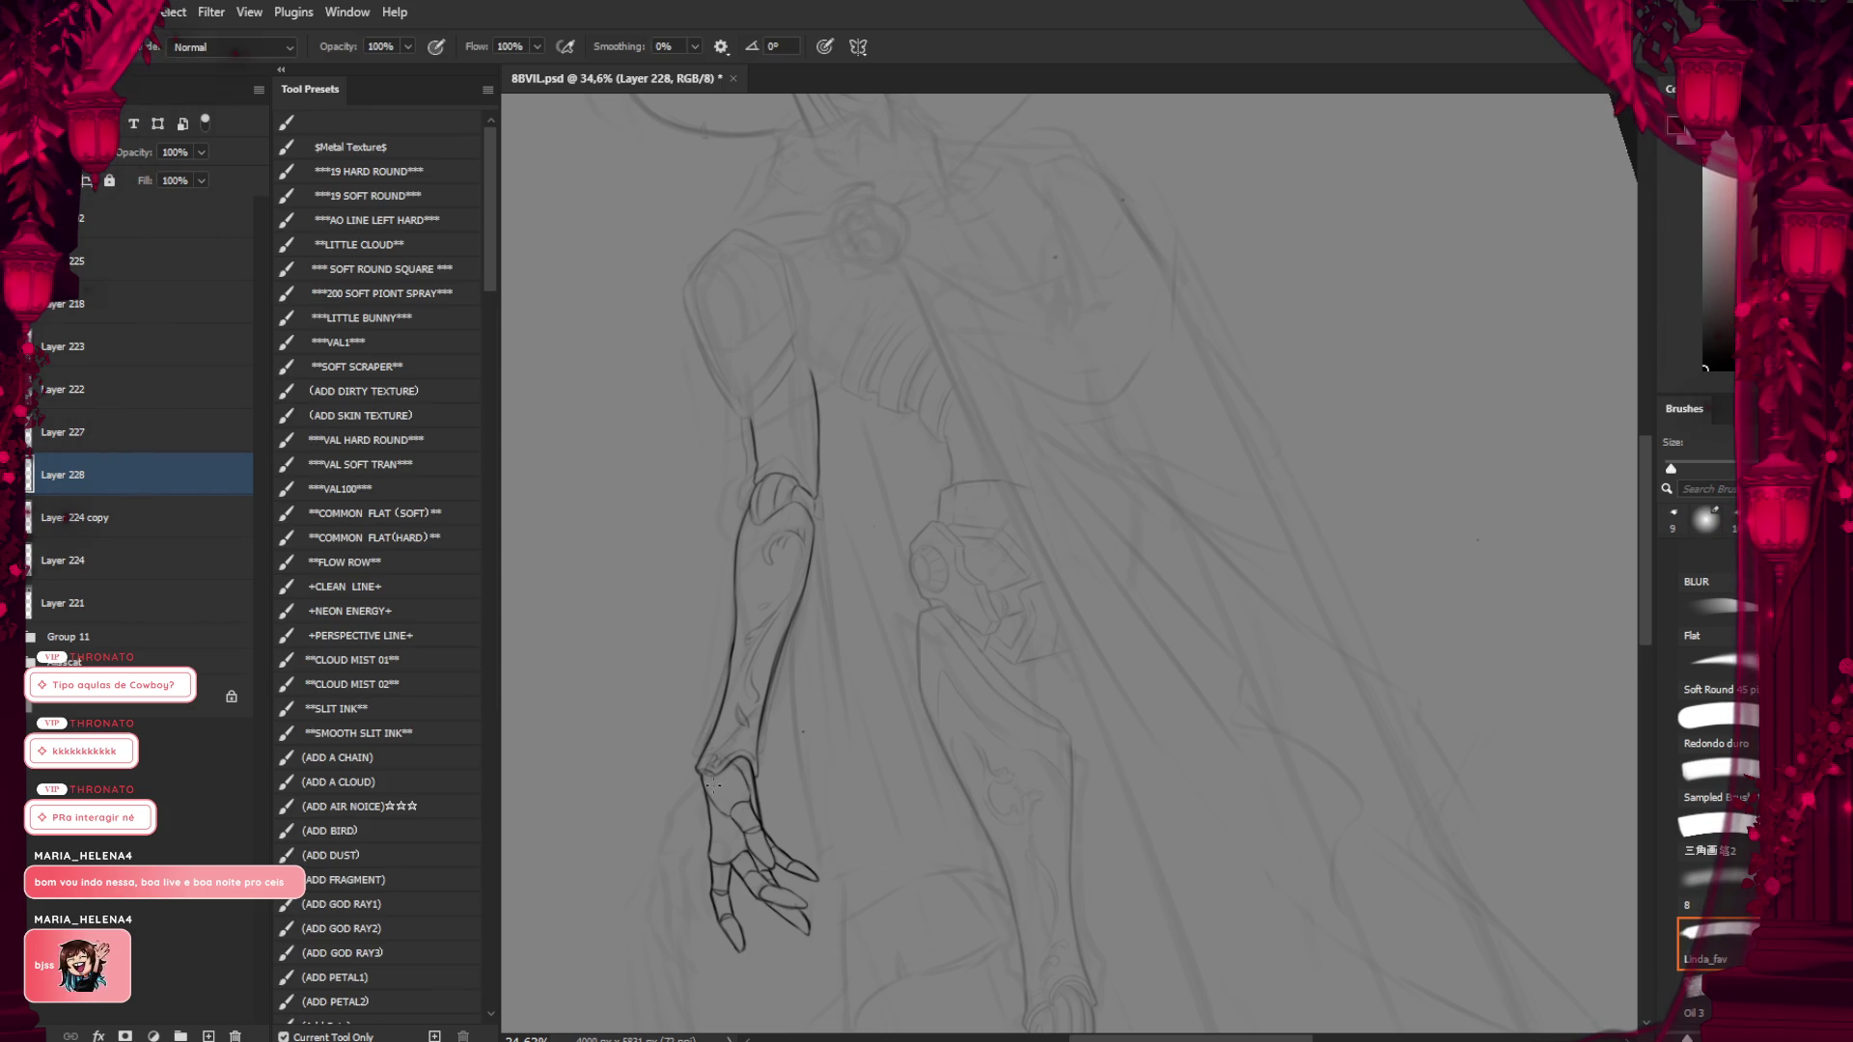
pyautogui.scroll(-2, 719, 724)
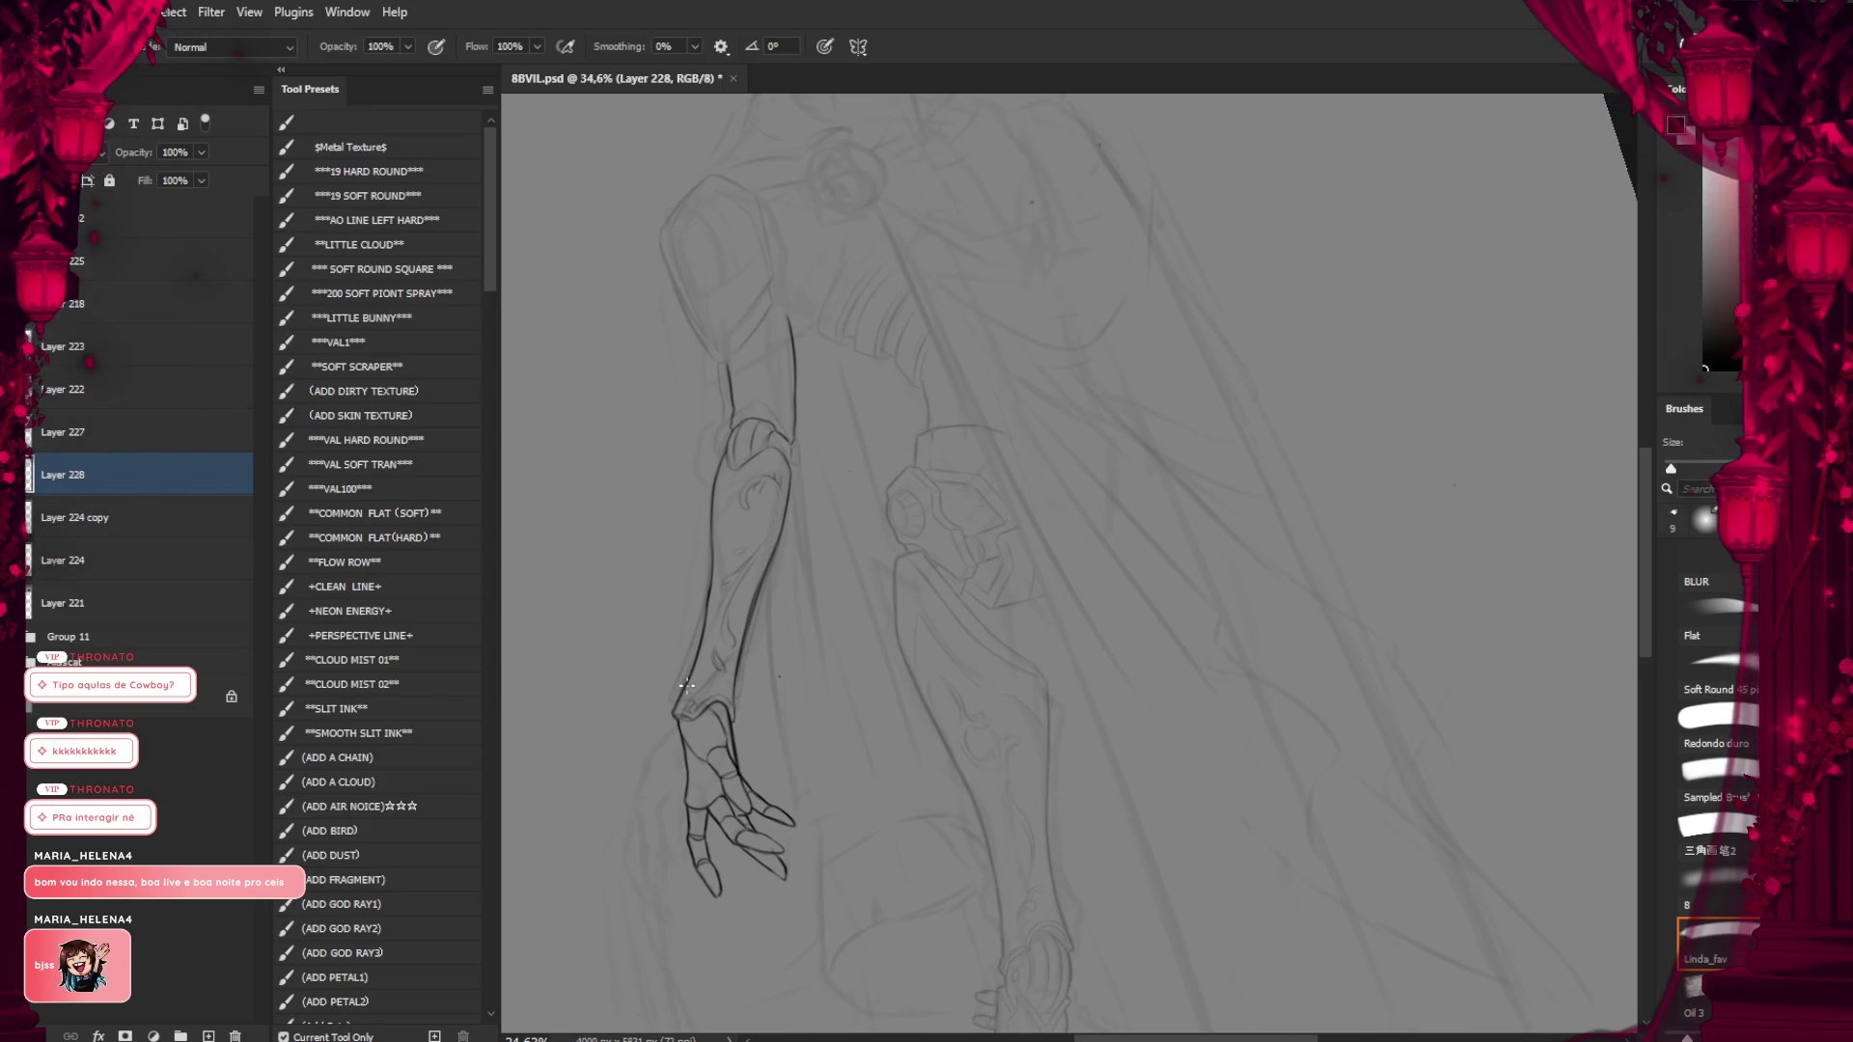
pyautogui.press(']')
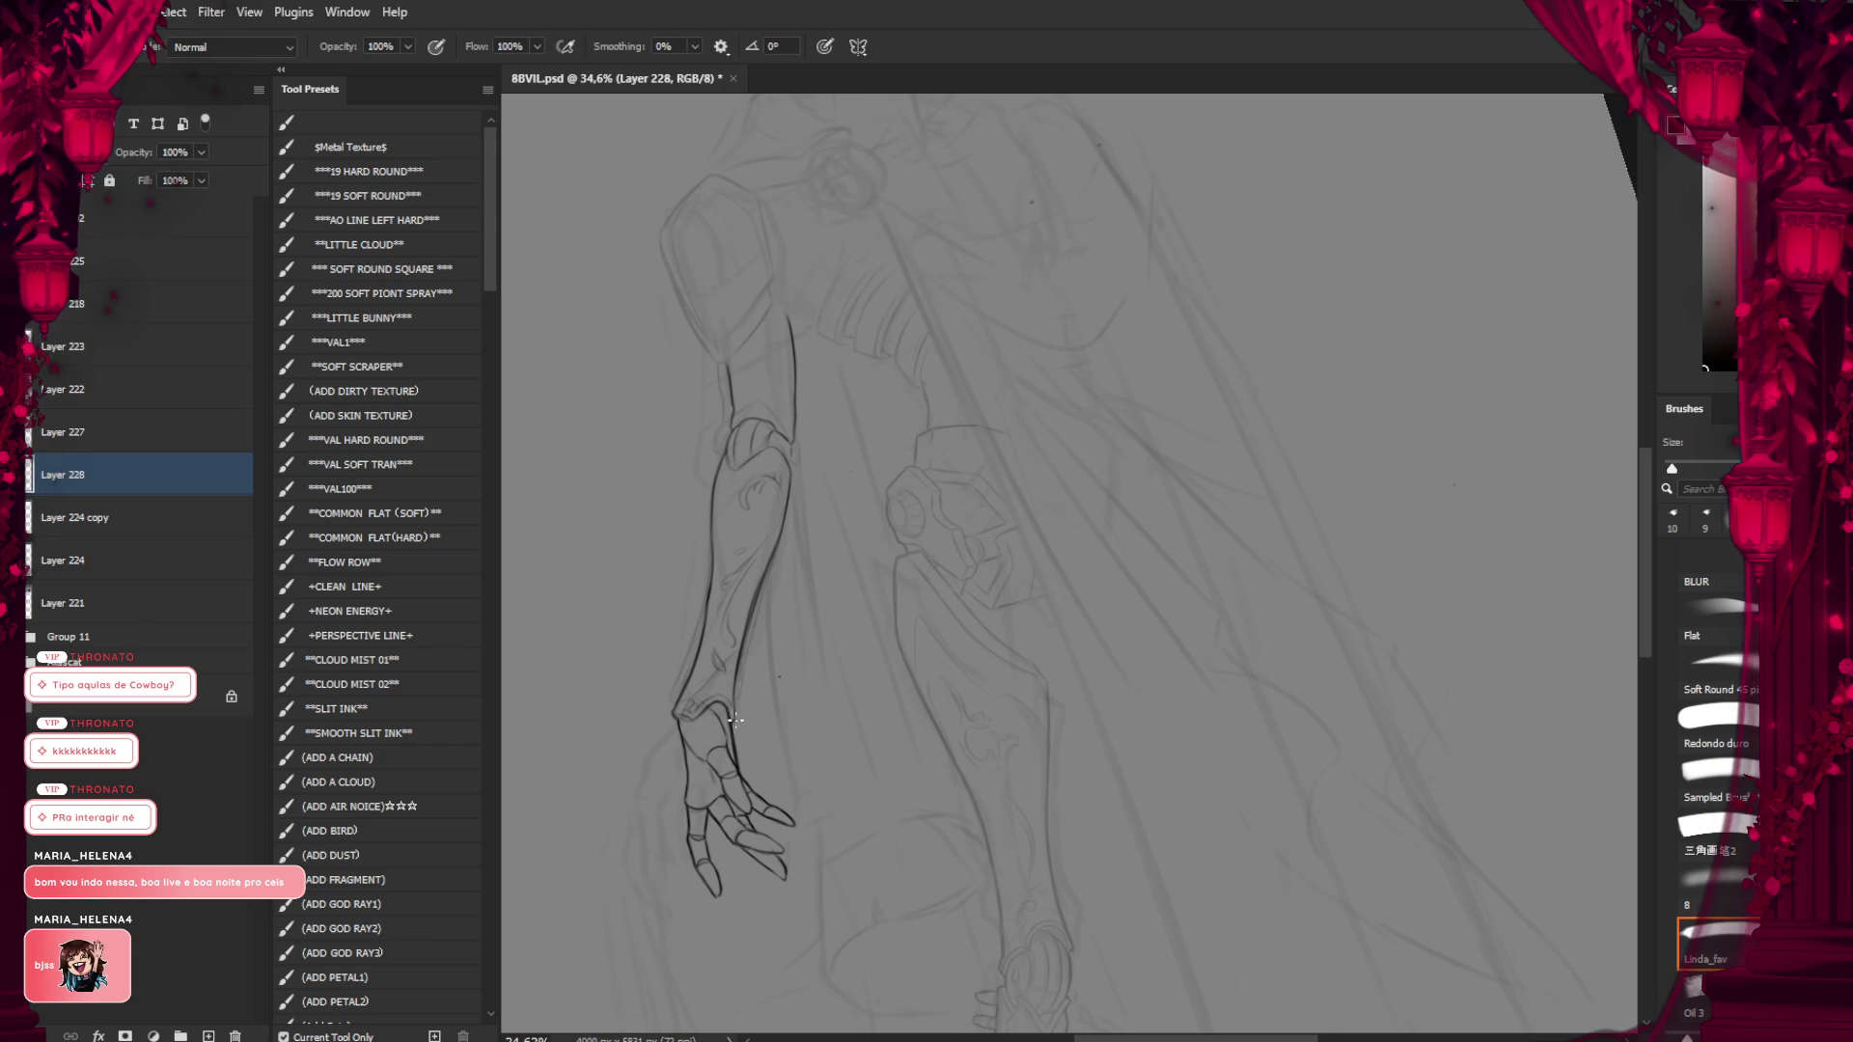
pyautogui.press('e')
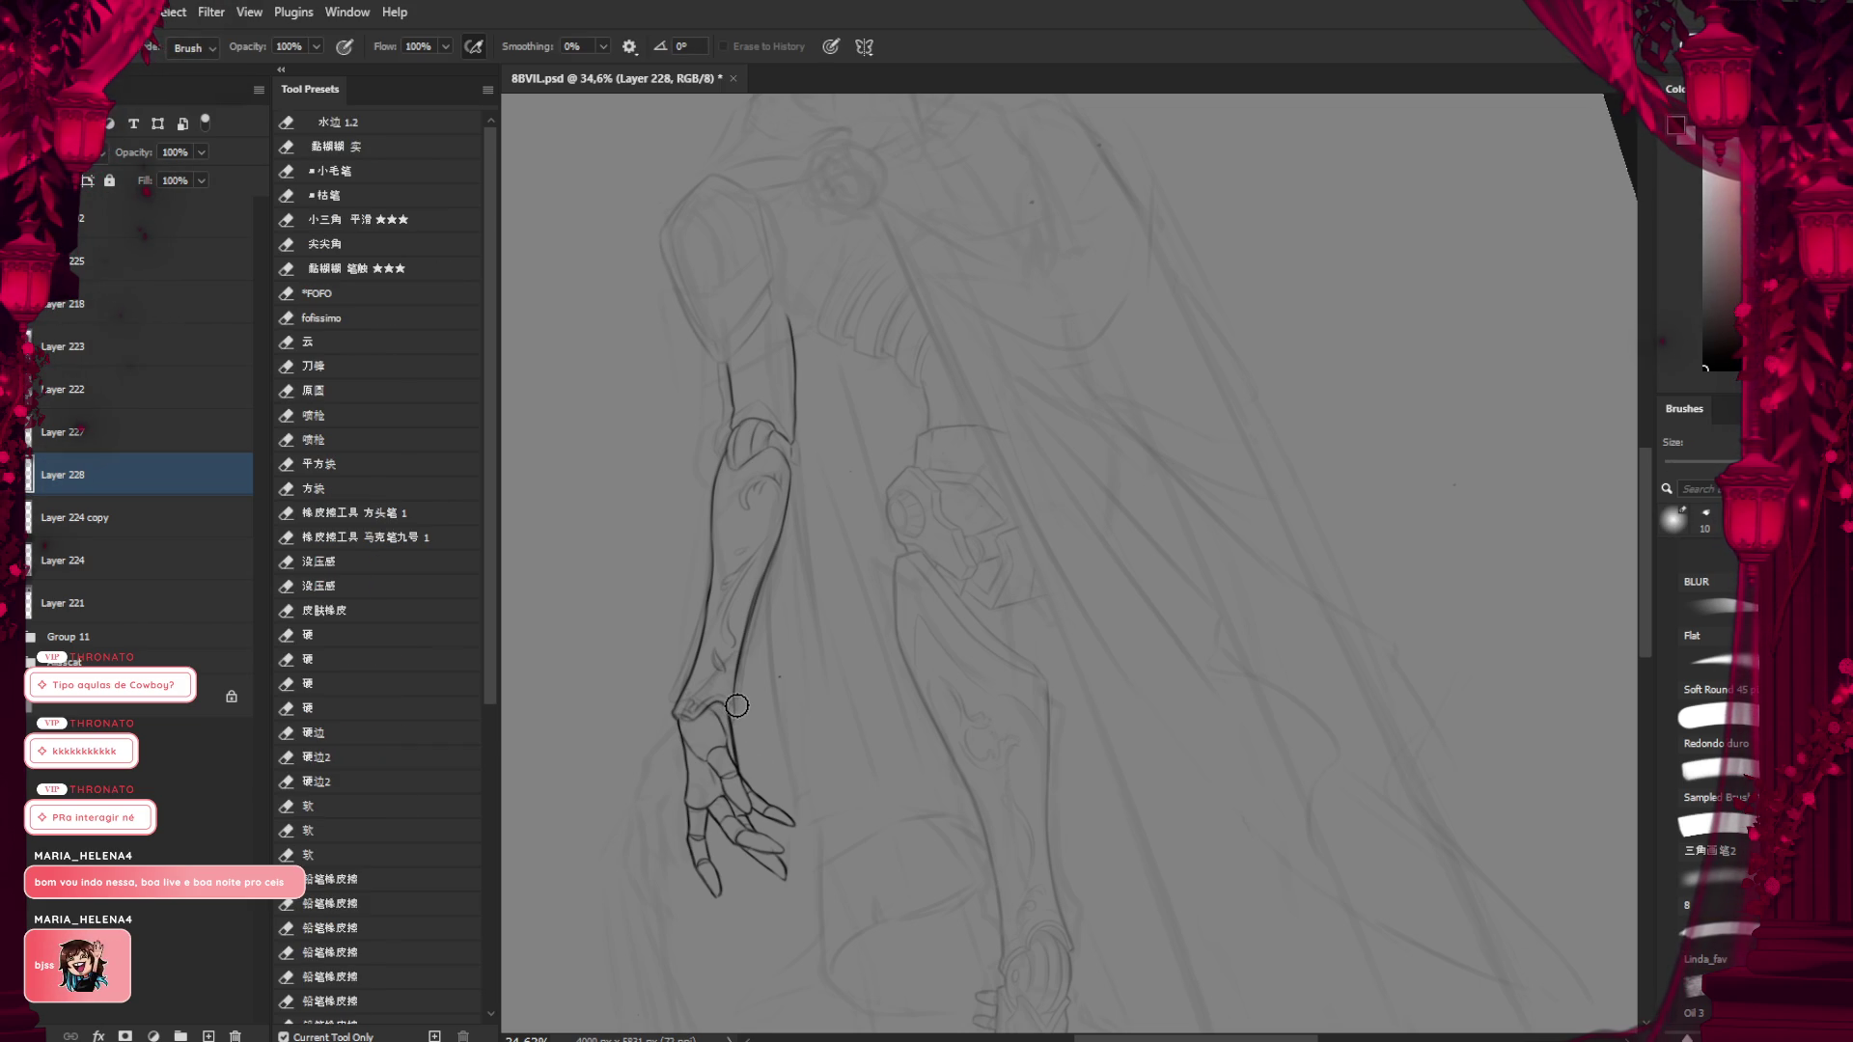
pyautogui.scroll(-3, 802, 582)
pyautogui.press('b')
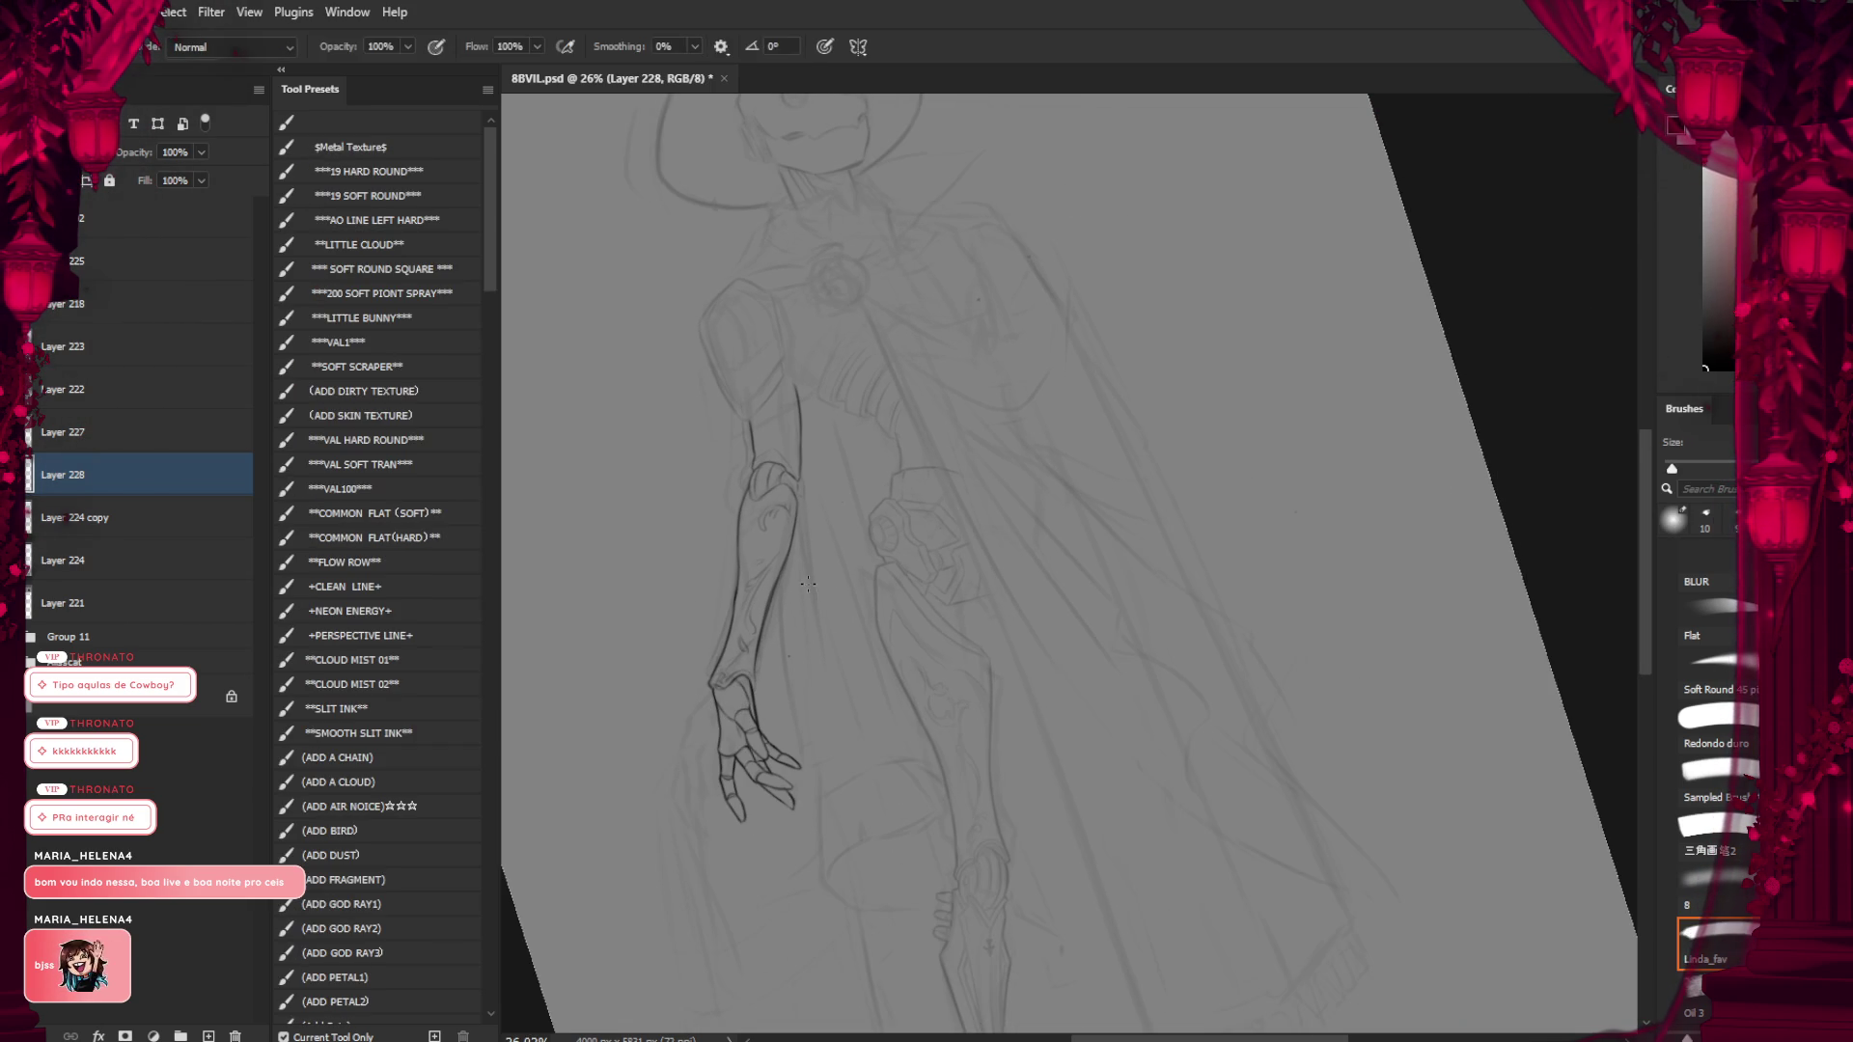
pyautogui.scroll(4, 801, 582)
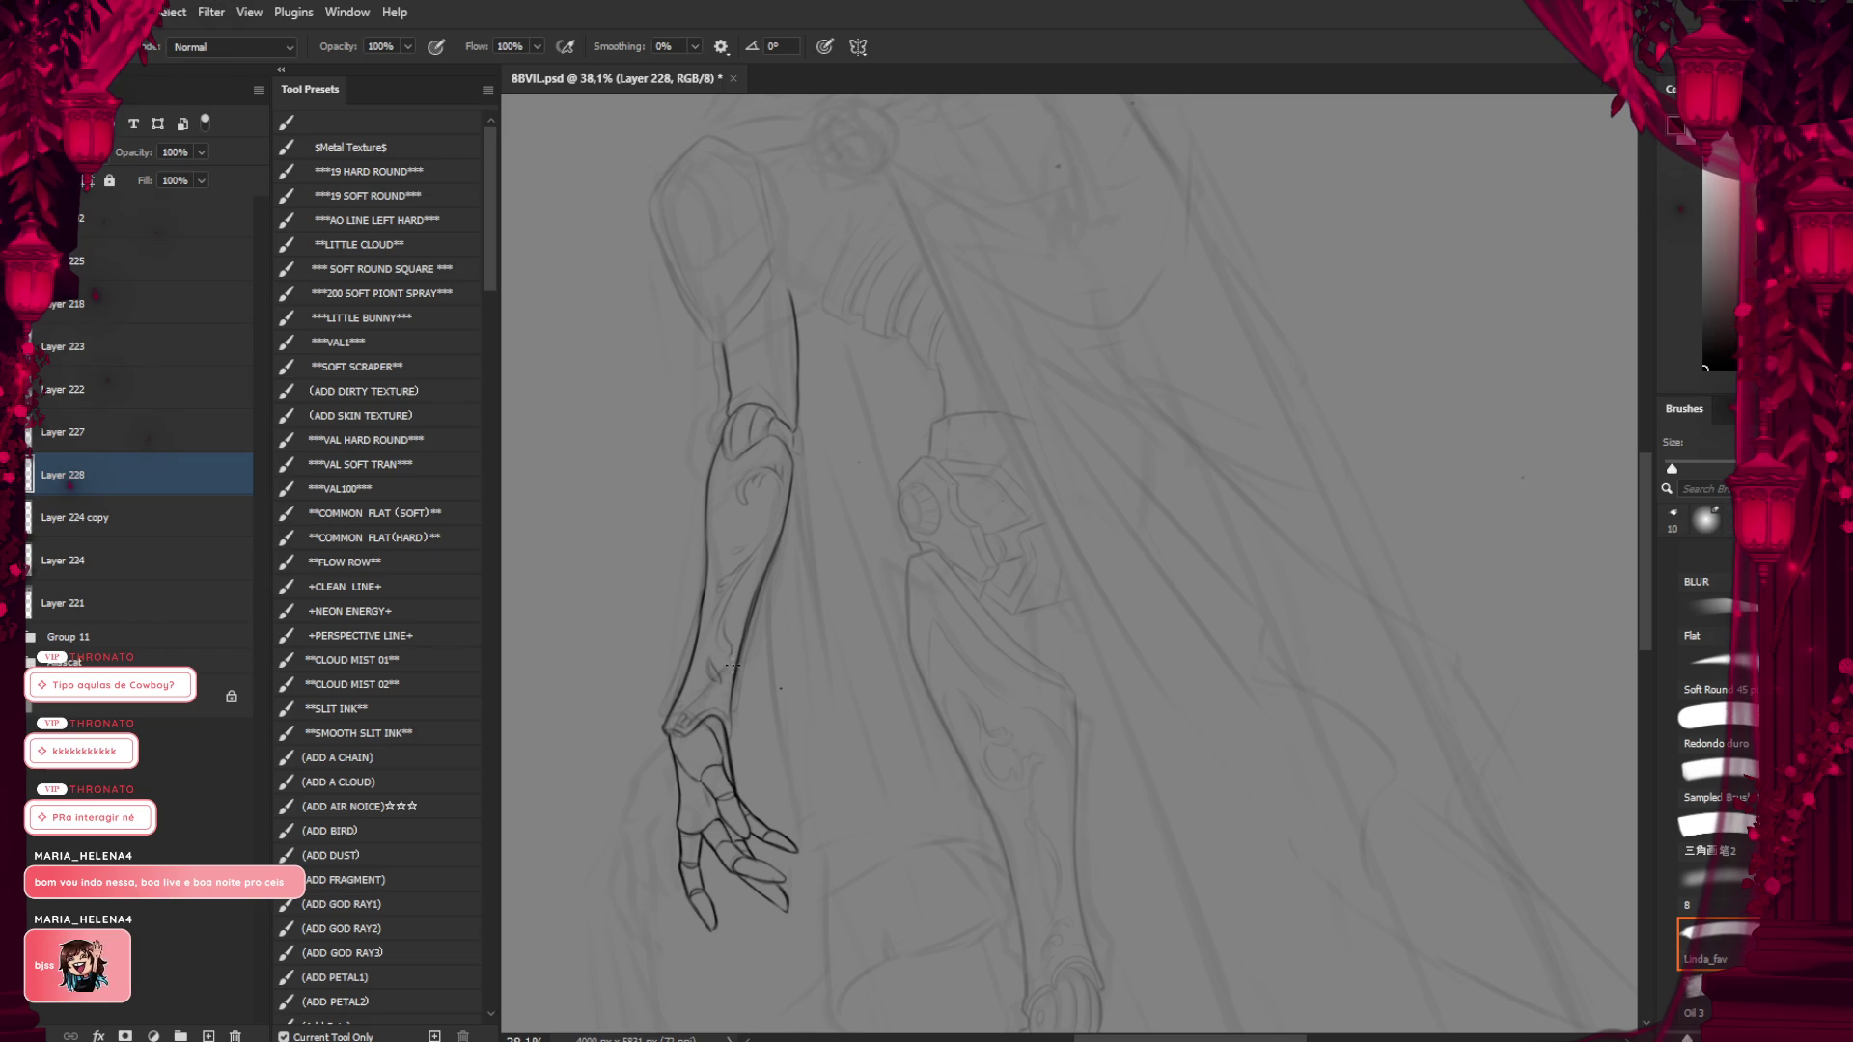
pyautogui.scroll(2, 733, 676)
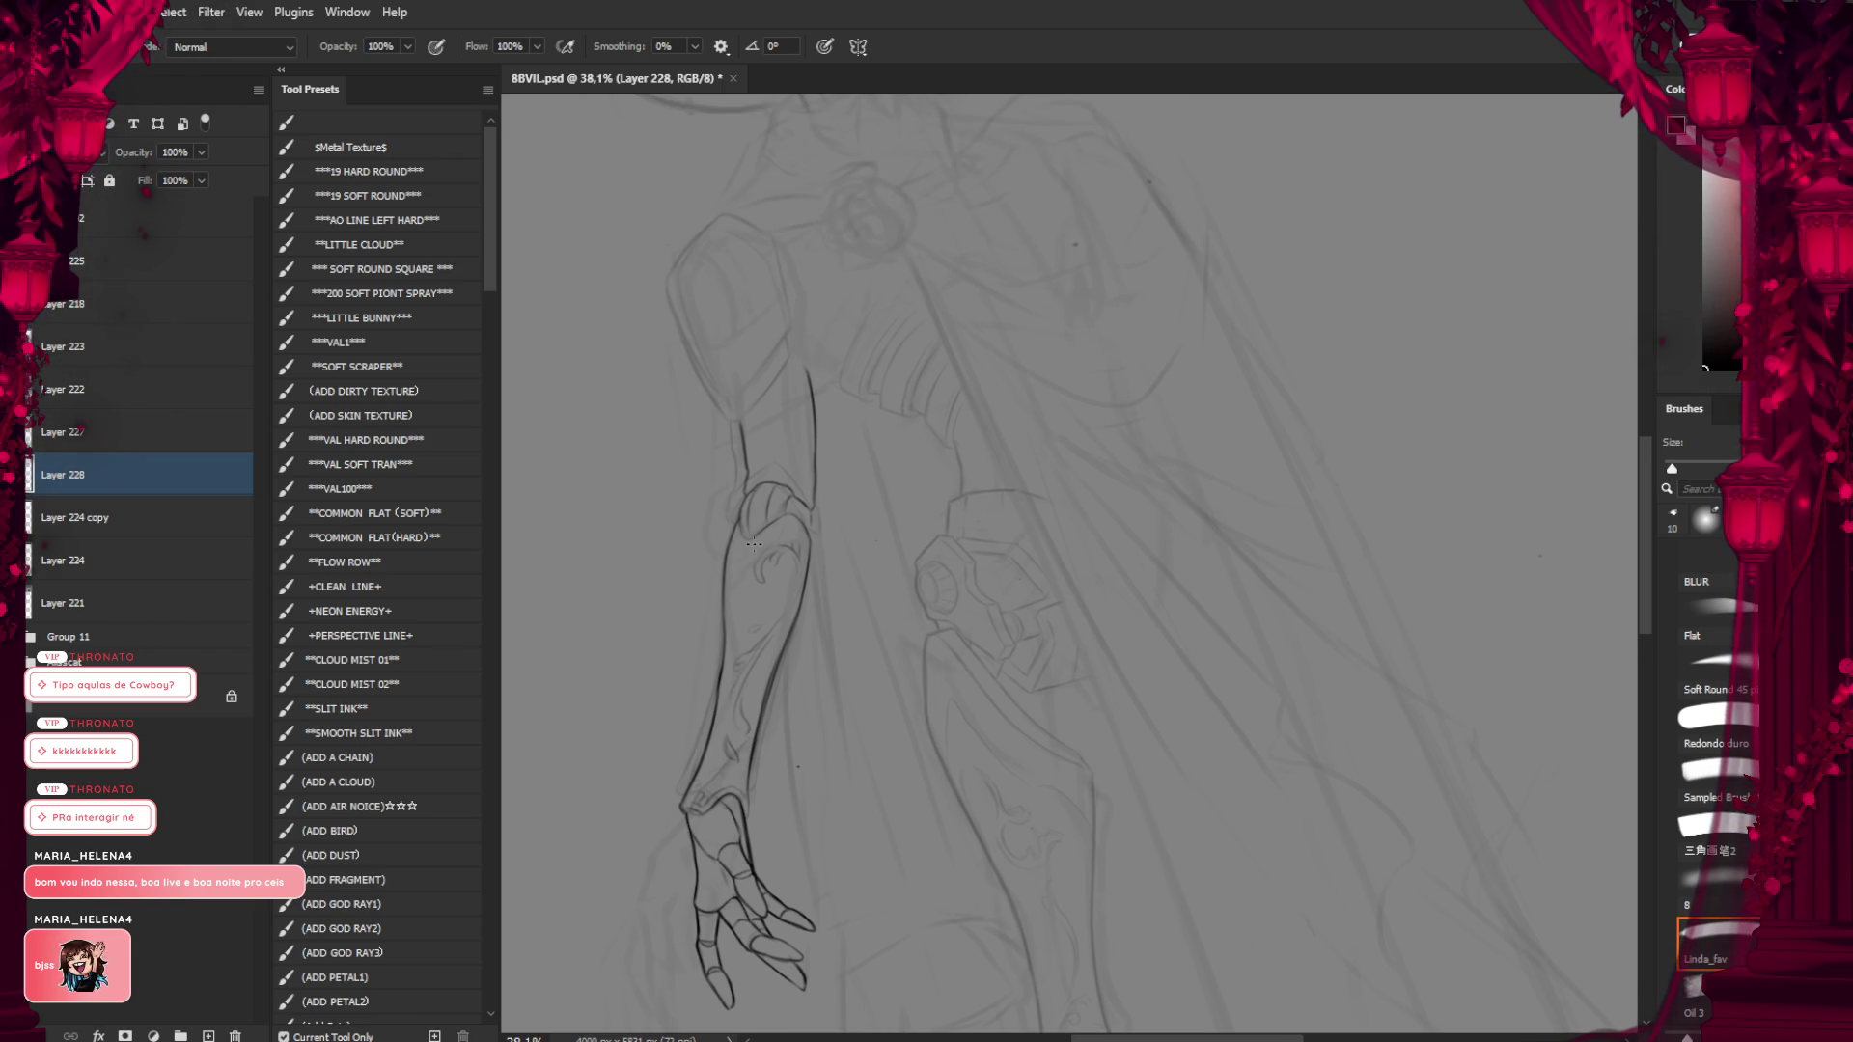
pyautogui.moveTo(753, 544)
pyautogui.mouseDown()
pyautogui.moveTo(943, 600)
pyautogui.moveTo(827, 524)
pyautogui.mouseUp()
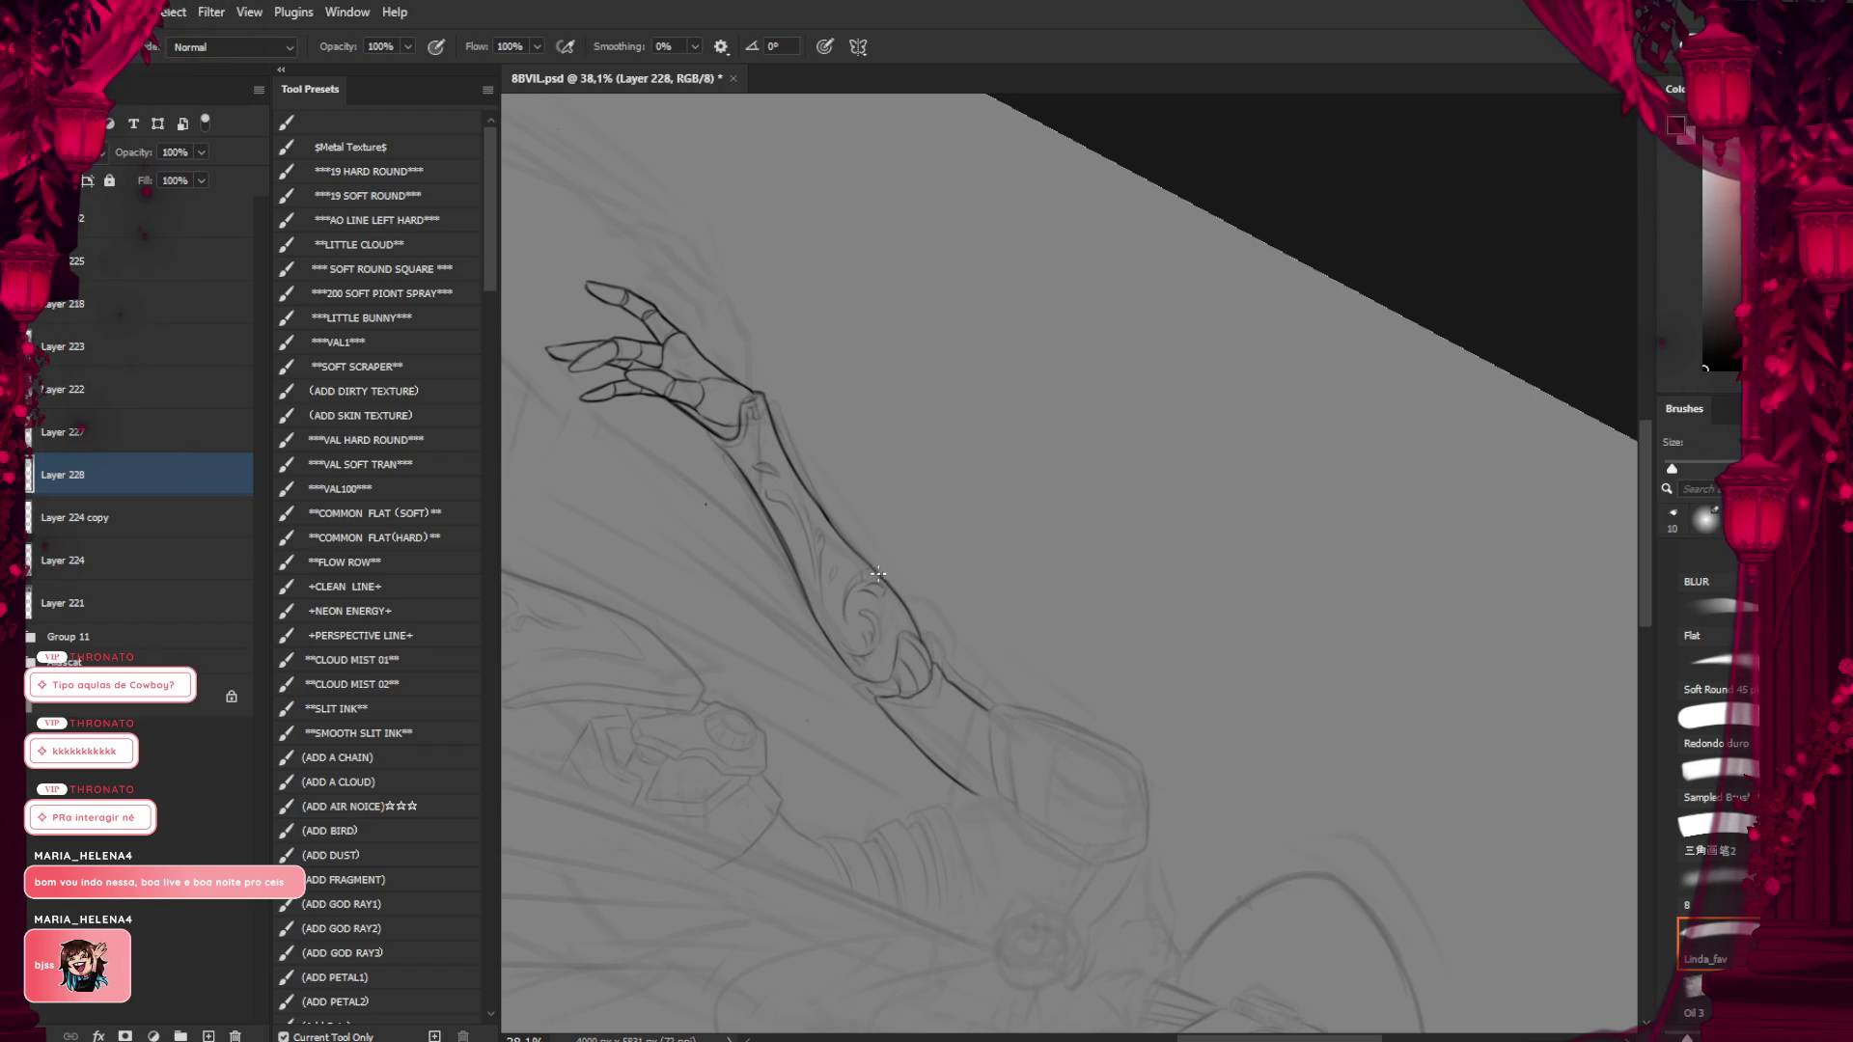
pyautogui.press('r')
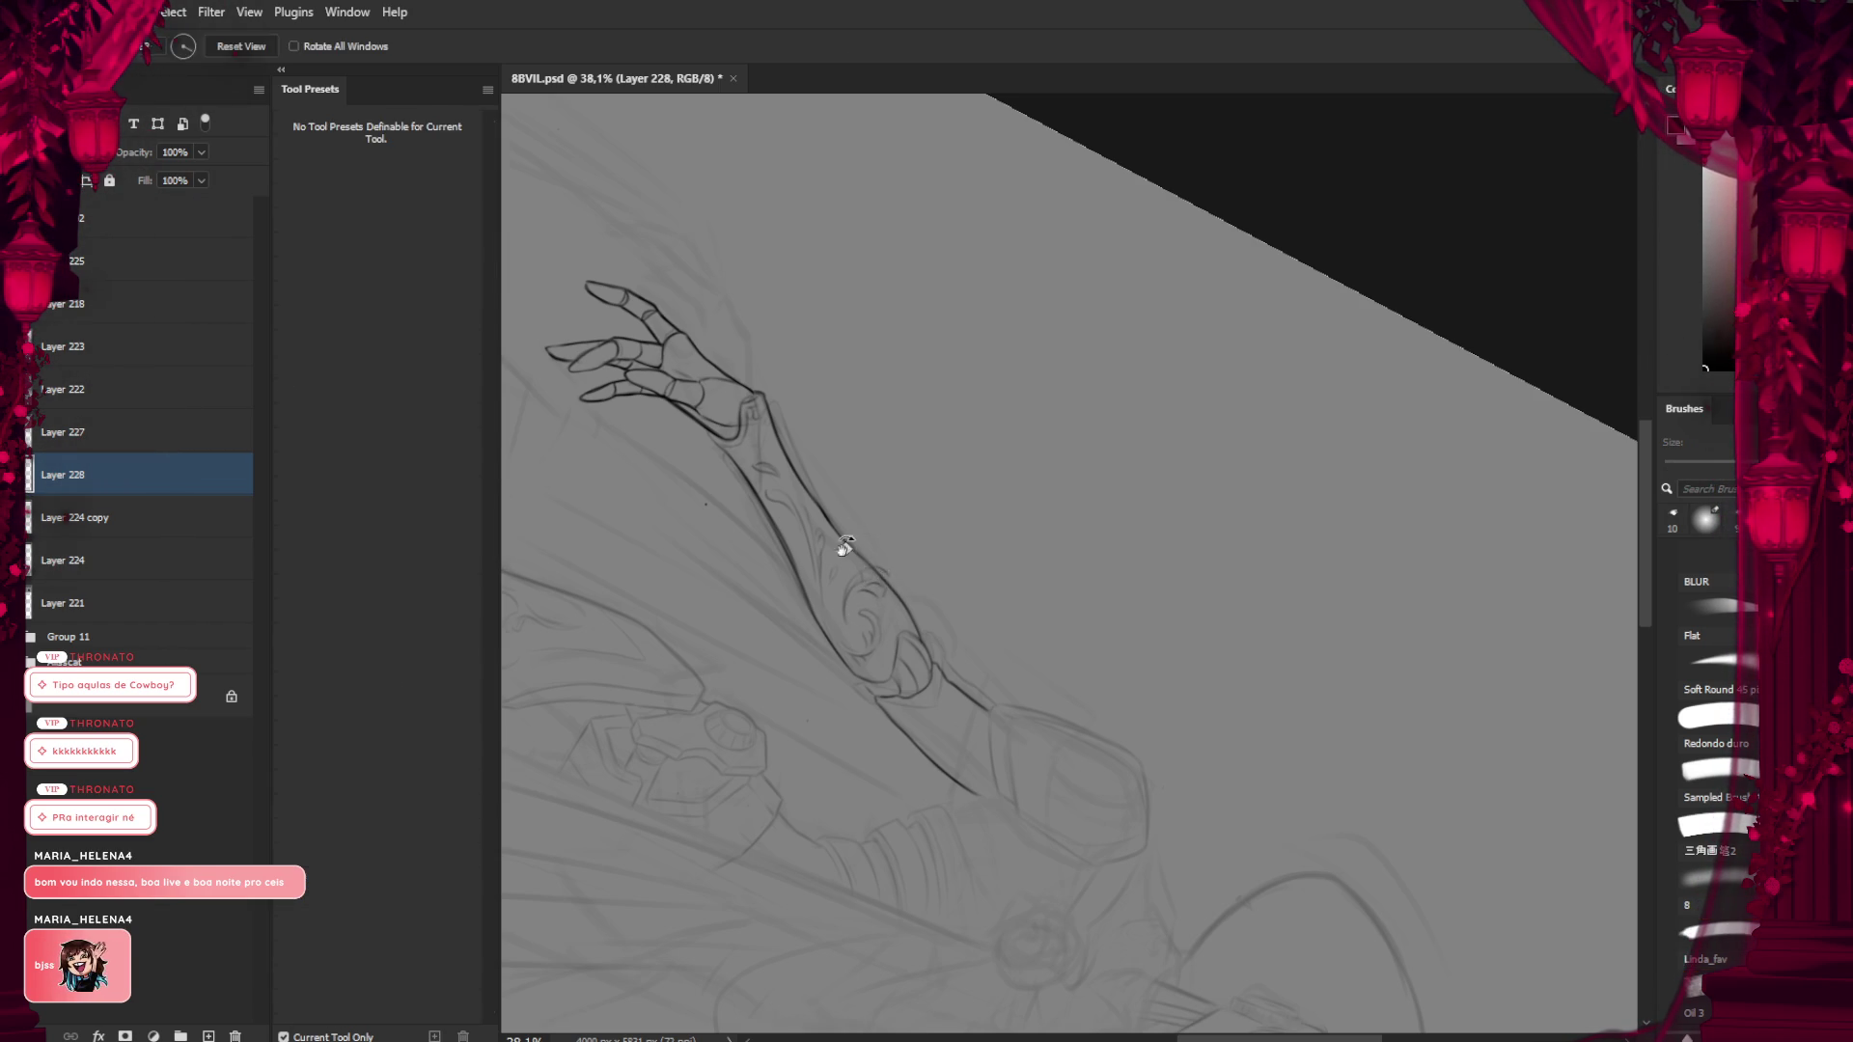
pyautogui.moveTo(835, 544)
pyautogui.mouseDown()
pyautogui.moveTo(794, 521)
pyautogui.moveTo(854, 575)
pyautogui.mouseUp()
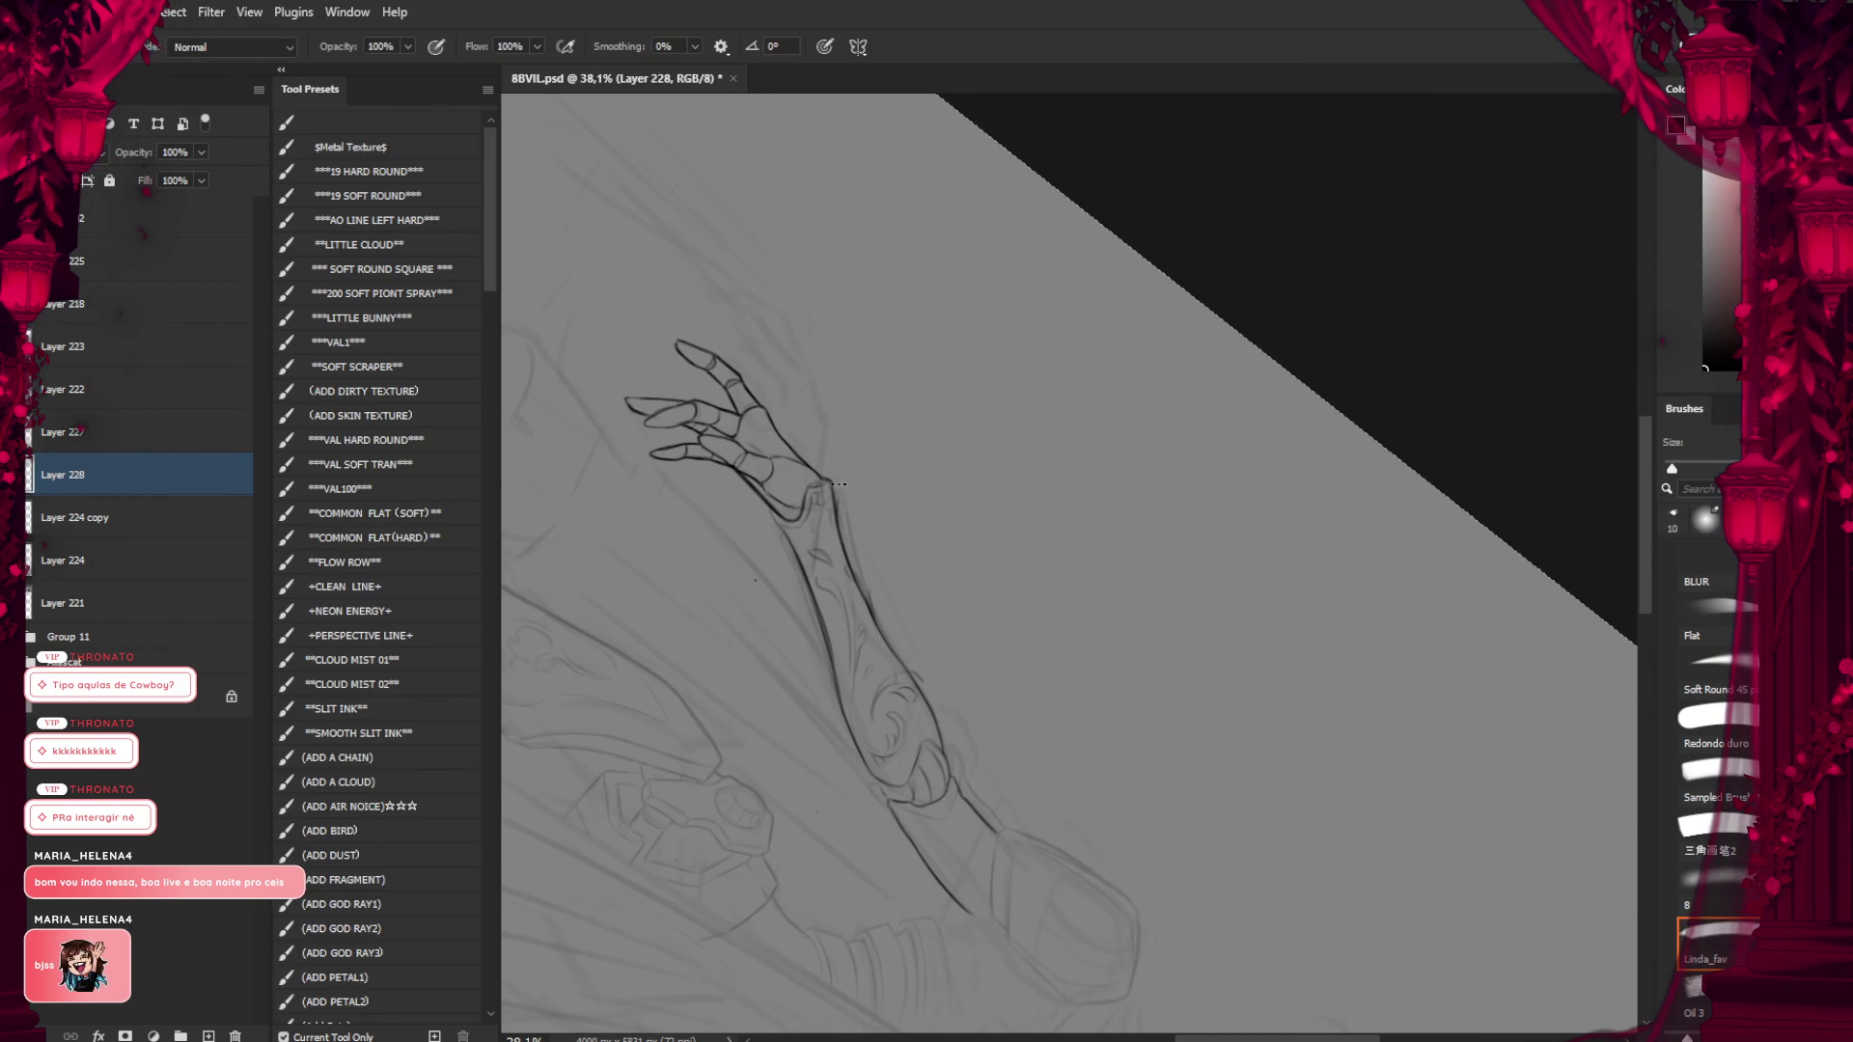
pyautogui.moveTo(839, 484); pyautogui.dragTo(848, 561)
pyautogui.scroll(-3, 848, 560)
pyautogui.press('r')
pyautogui.moveTo(839, 704)
pyautogui.mouseDown()
pyautogui.moveTo(956, 725)
pyautogui.moveTo(731, 613)
pyautogui.mouseUp()
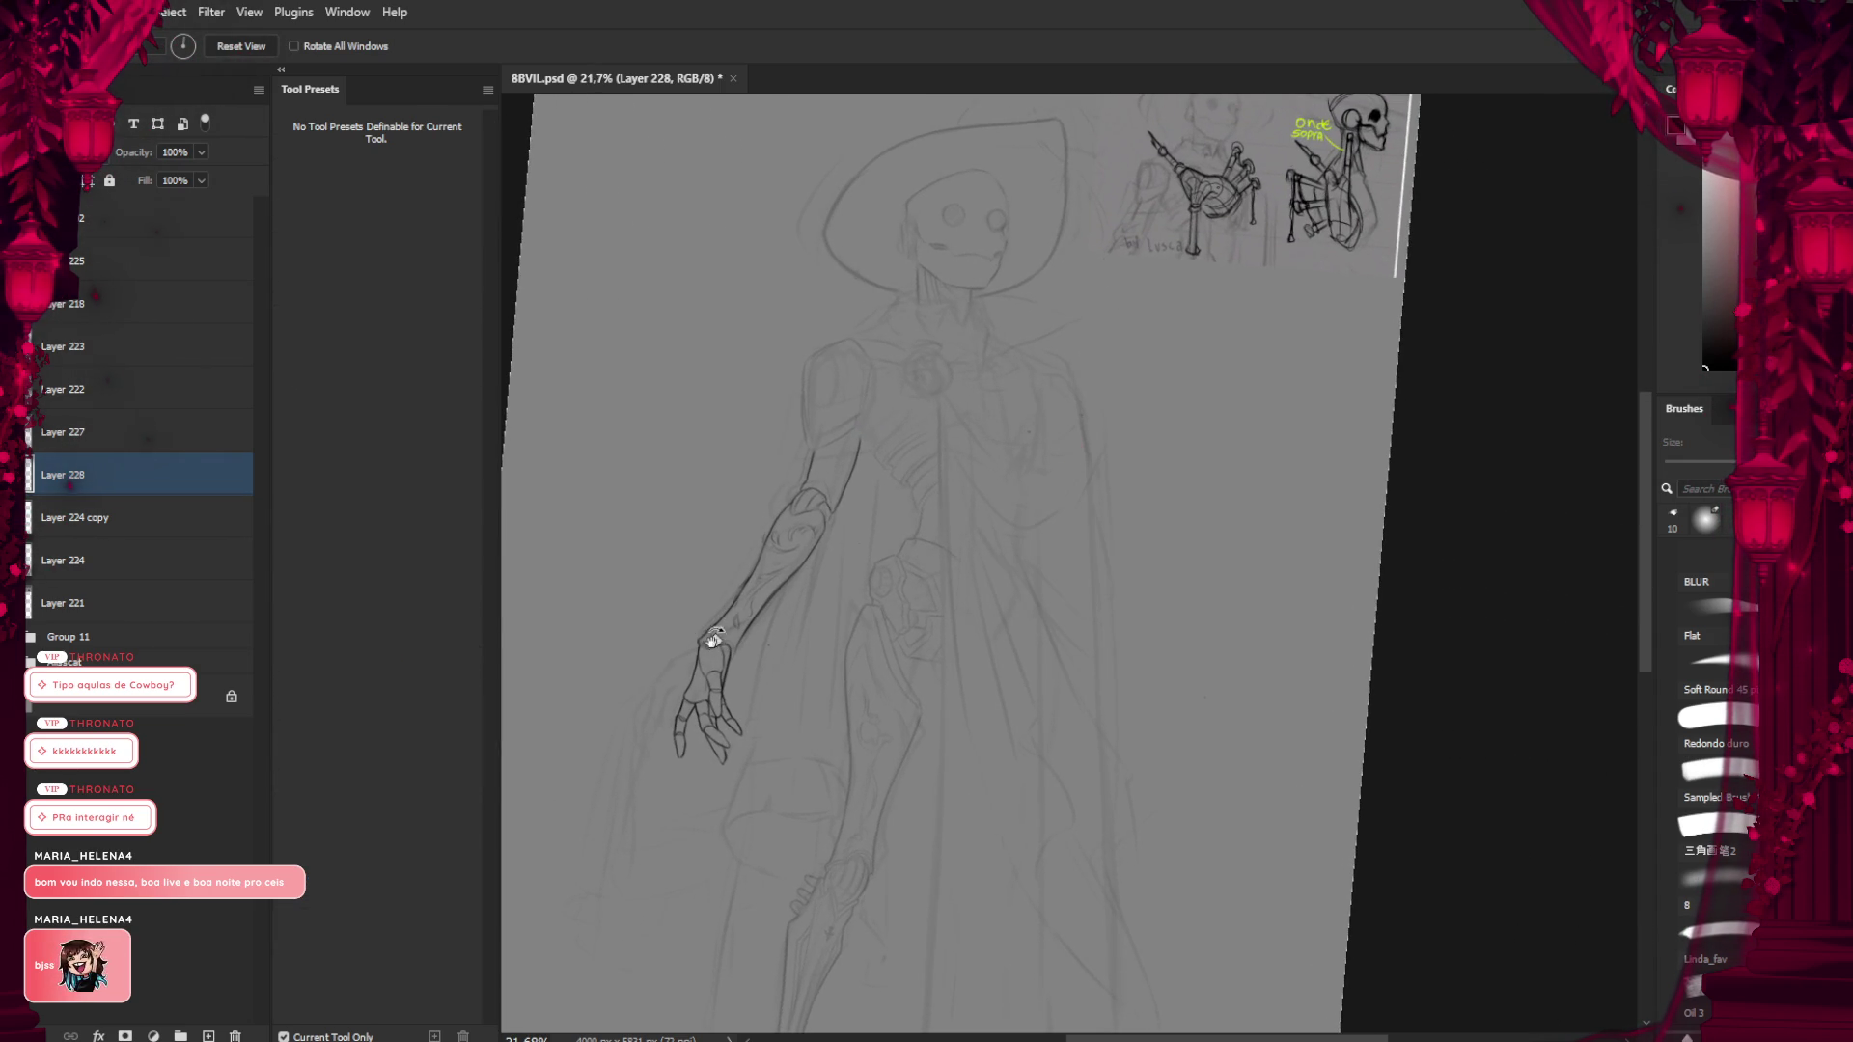
pyautogui.scroll(2, 730, 613)
pyautogui.press('e')
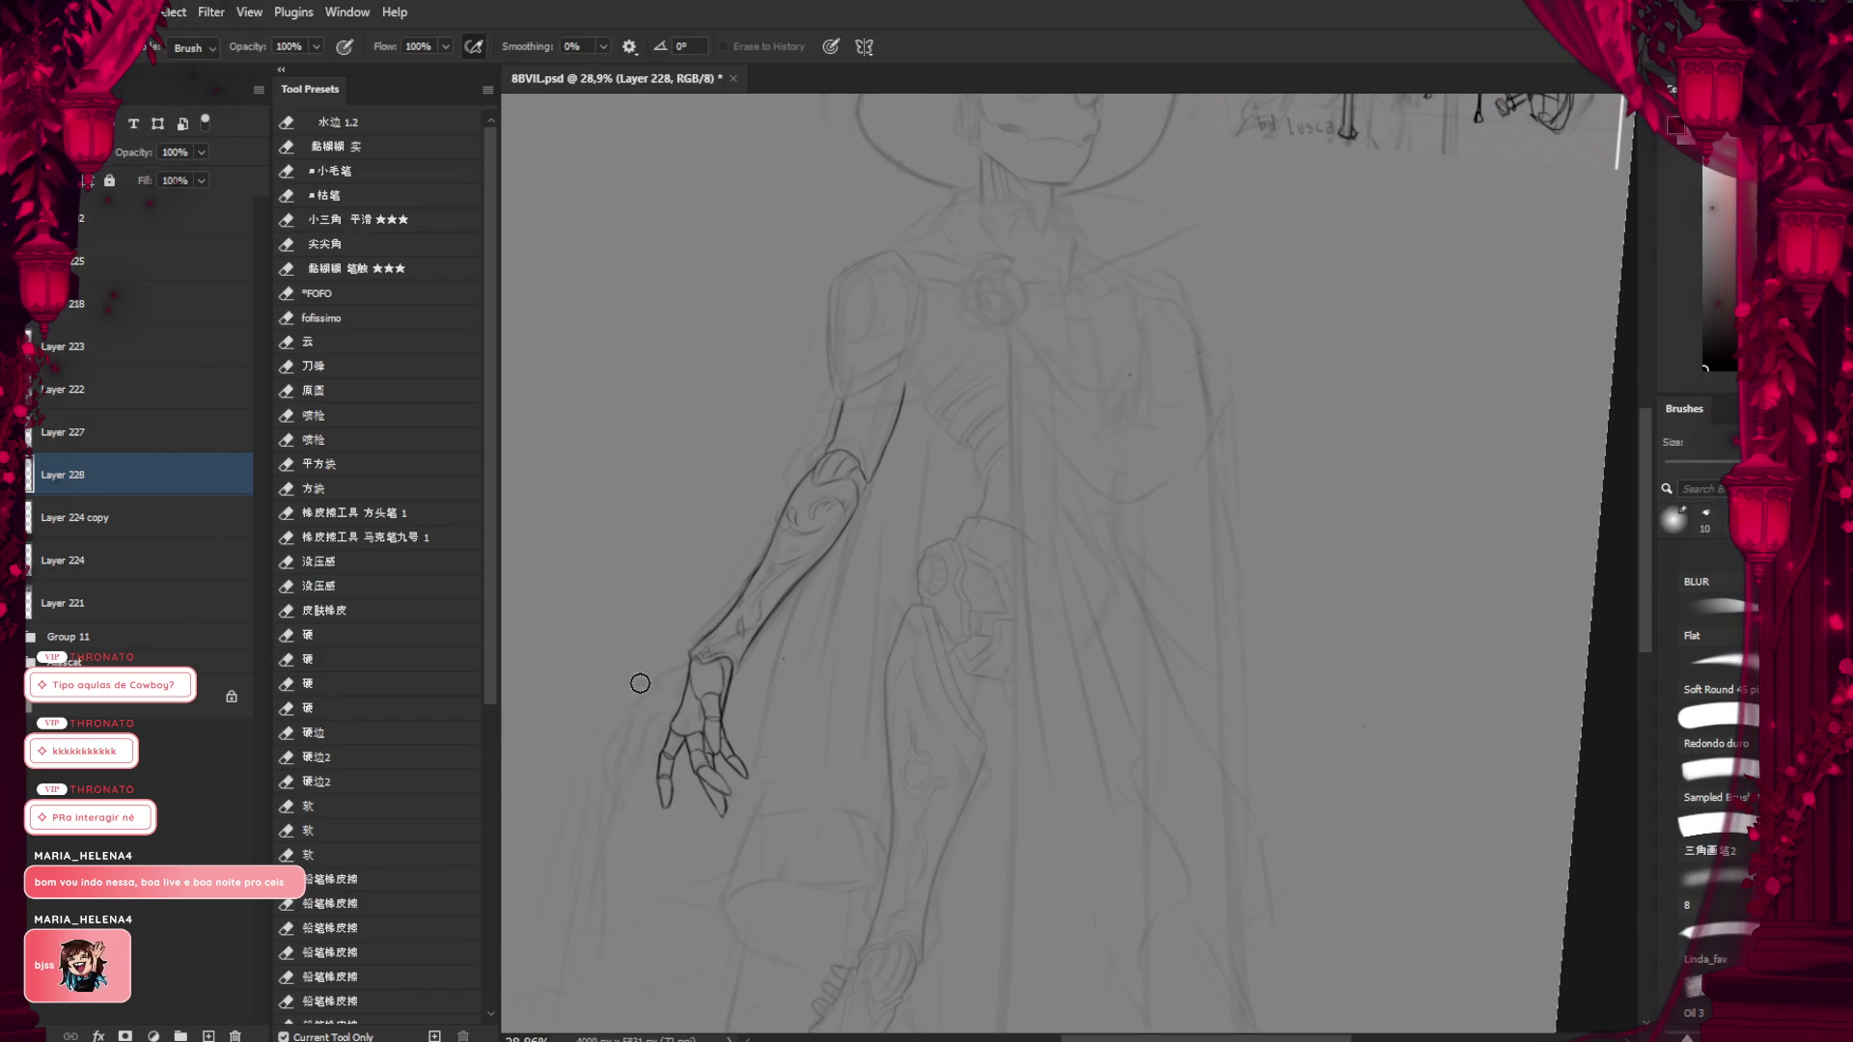
pyautogui.scroll(-2, 719, 541)
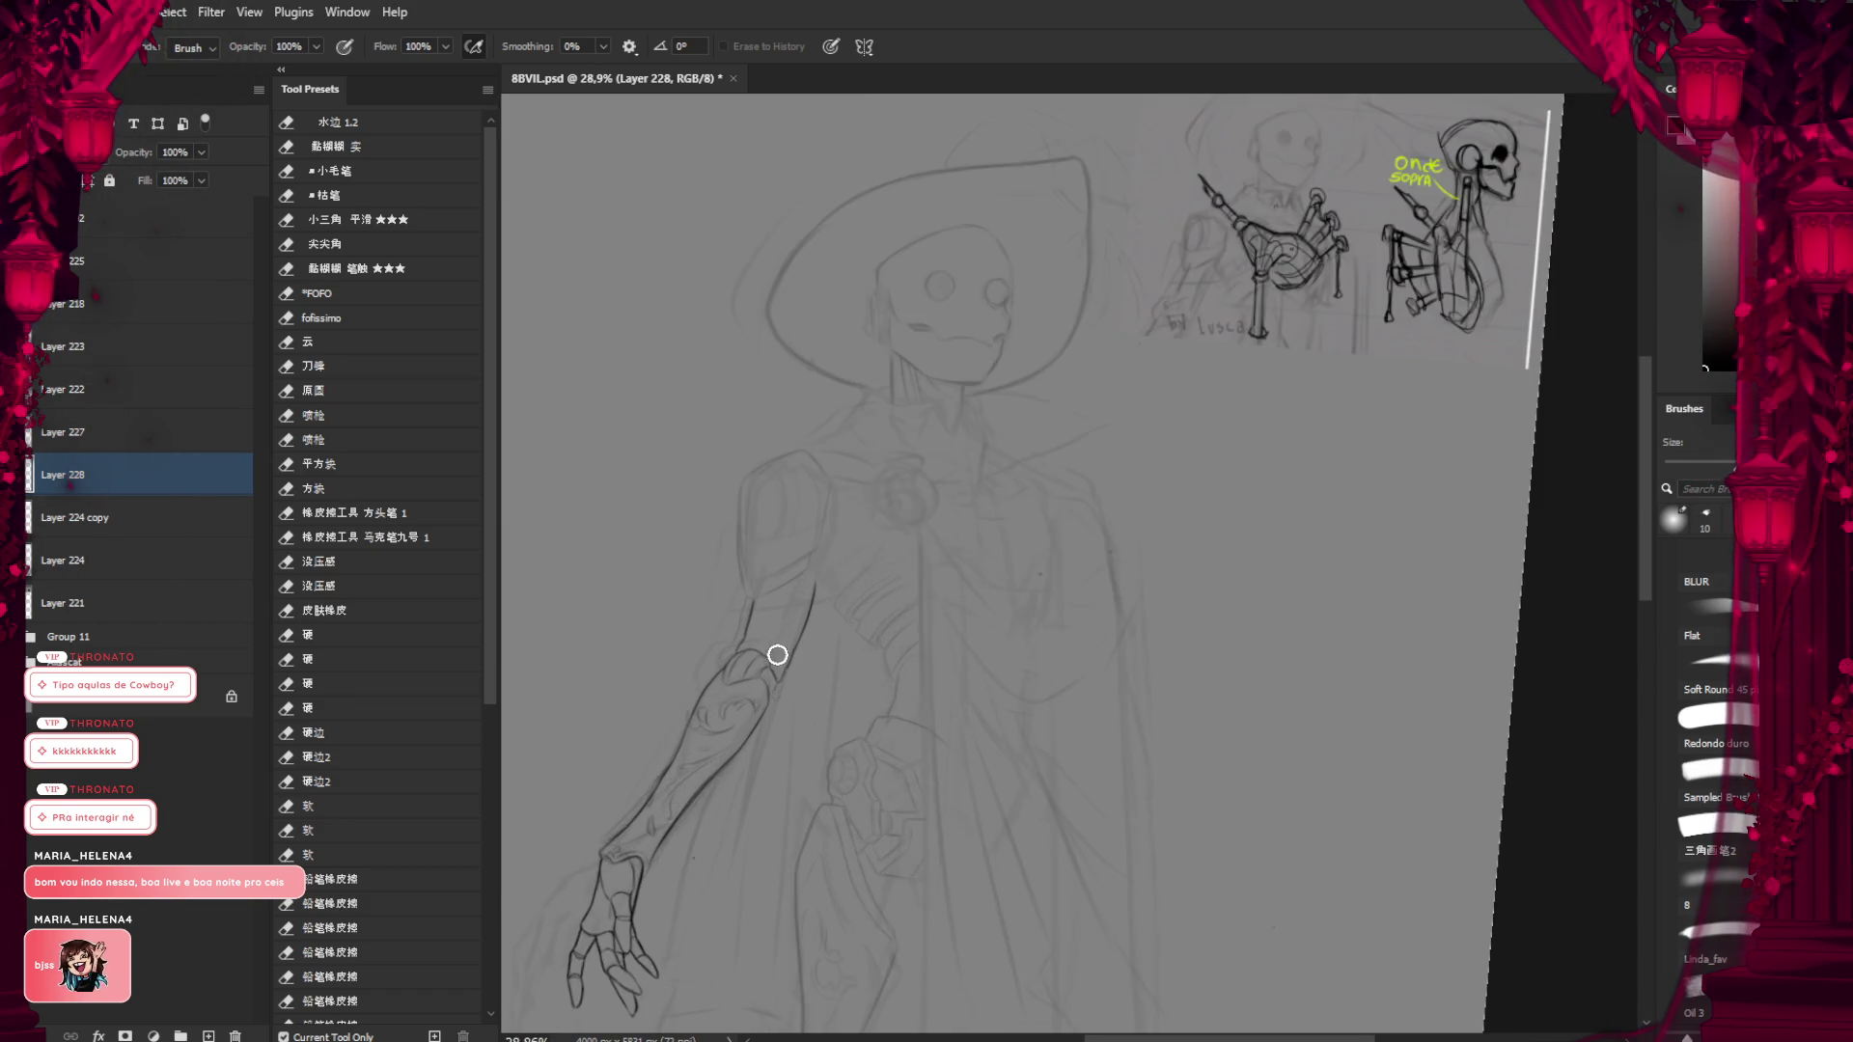
pyautogui.scroll(3, 777, 654)
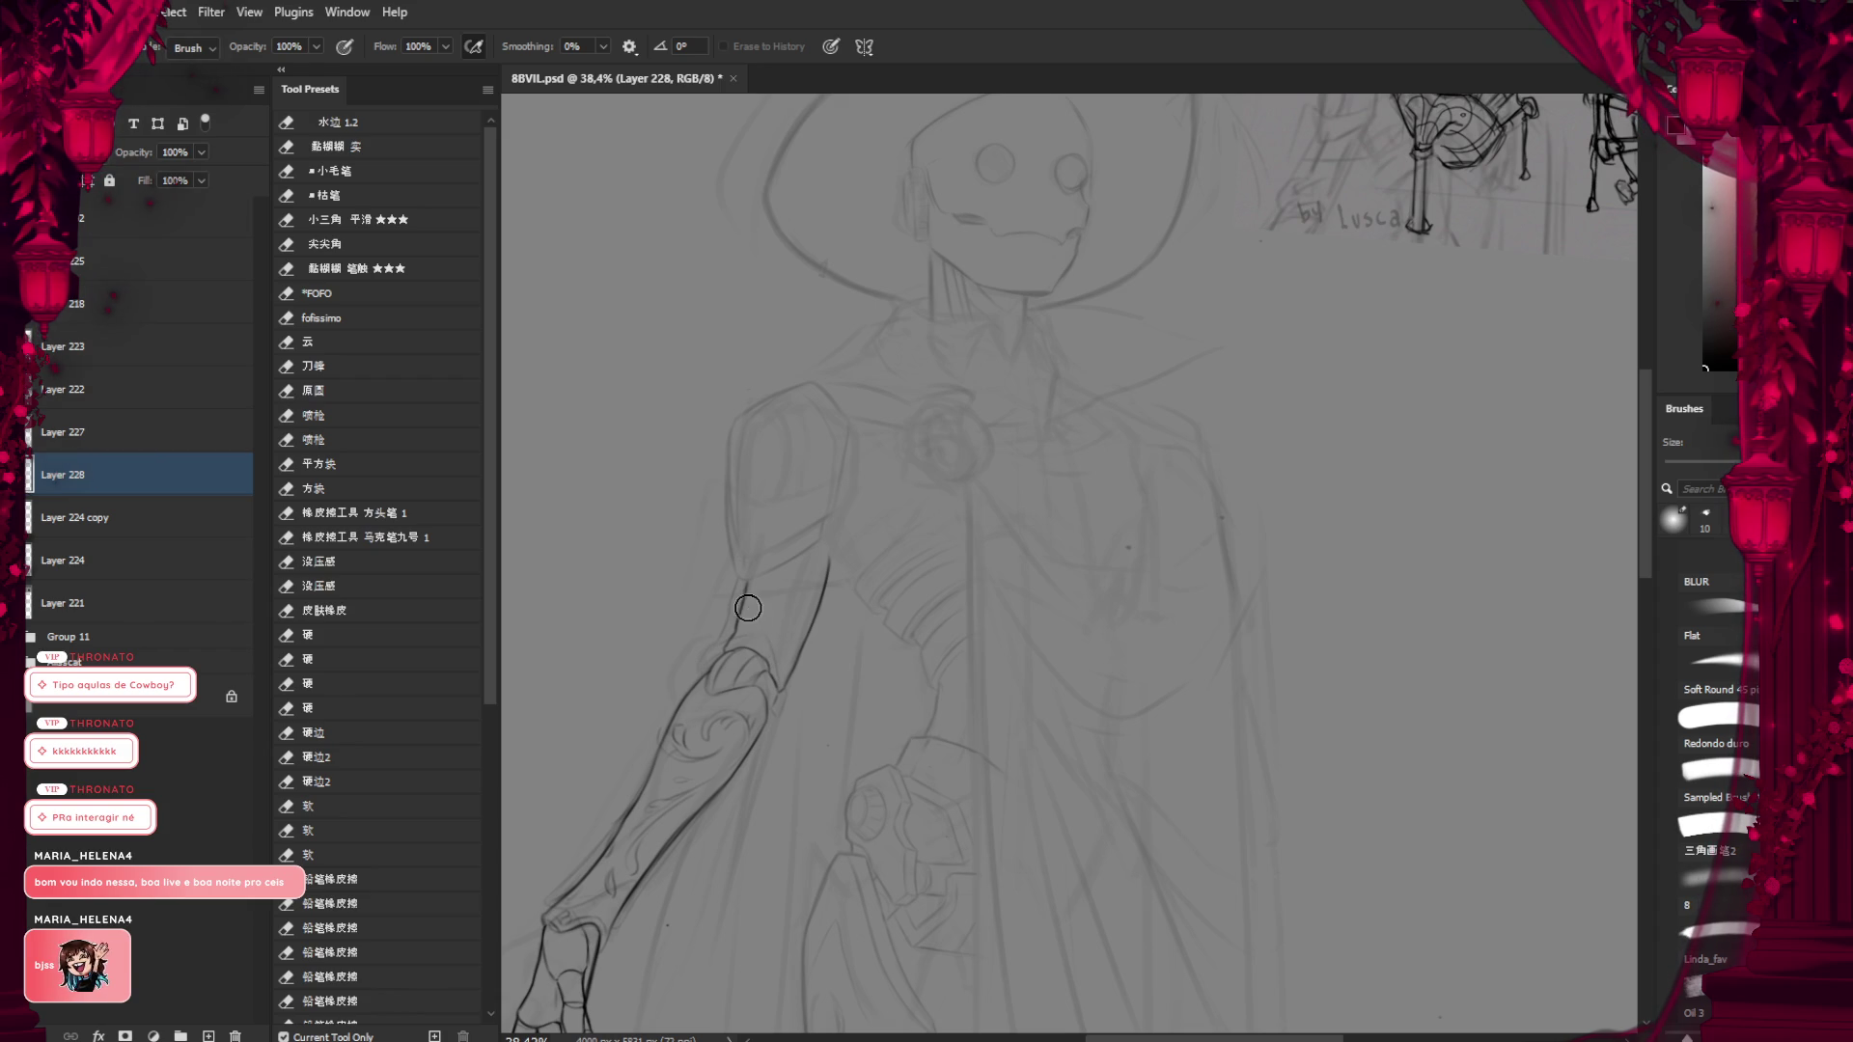
pyautogui.press('b')
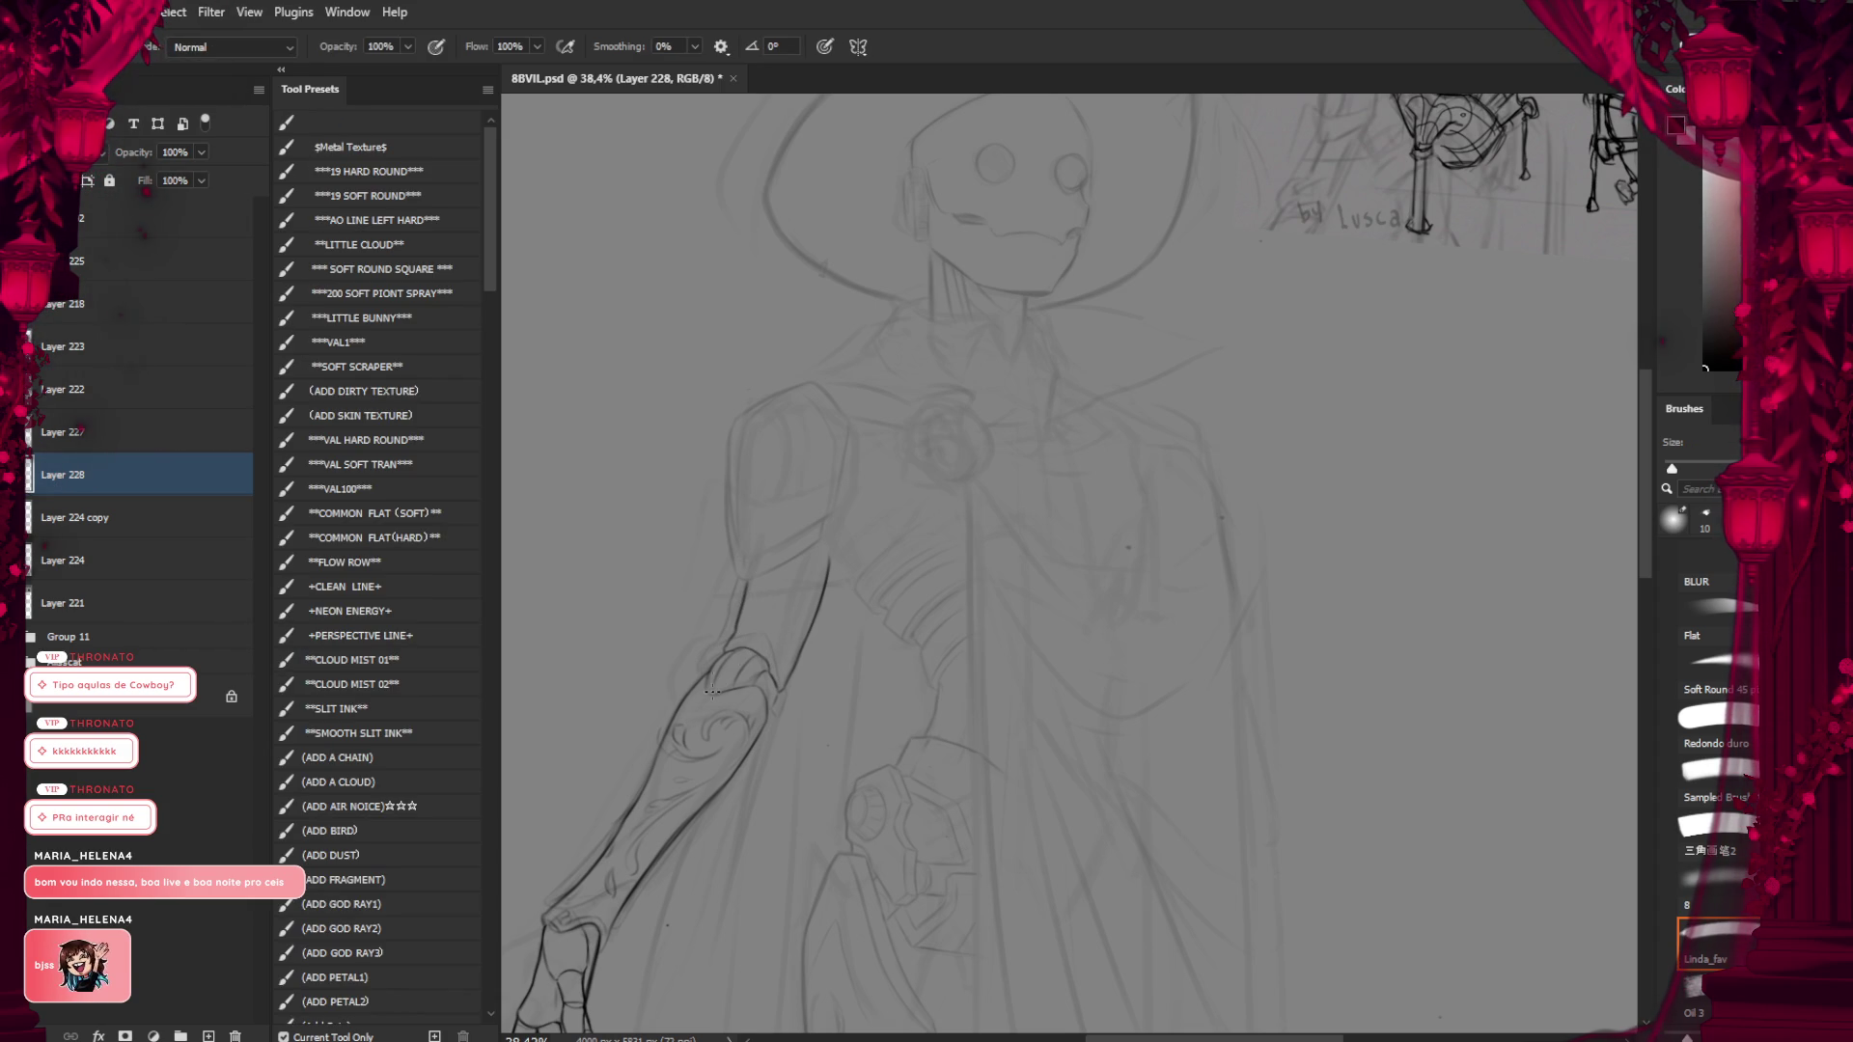
pyautogui.scroll(-4, 712, 691)
pyautogui.scroll(2, 748, 562)
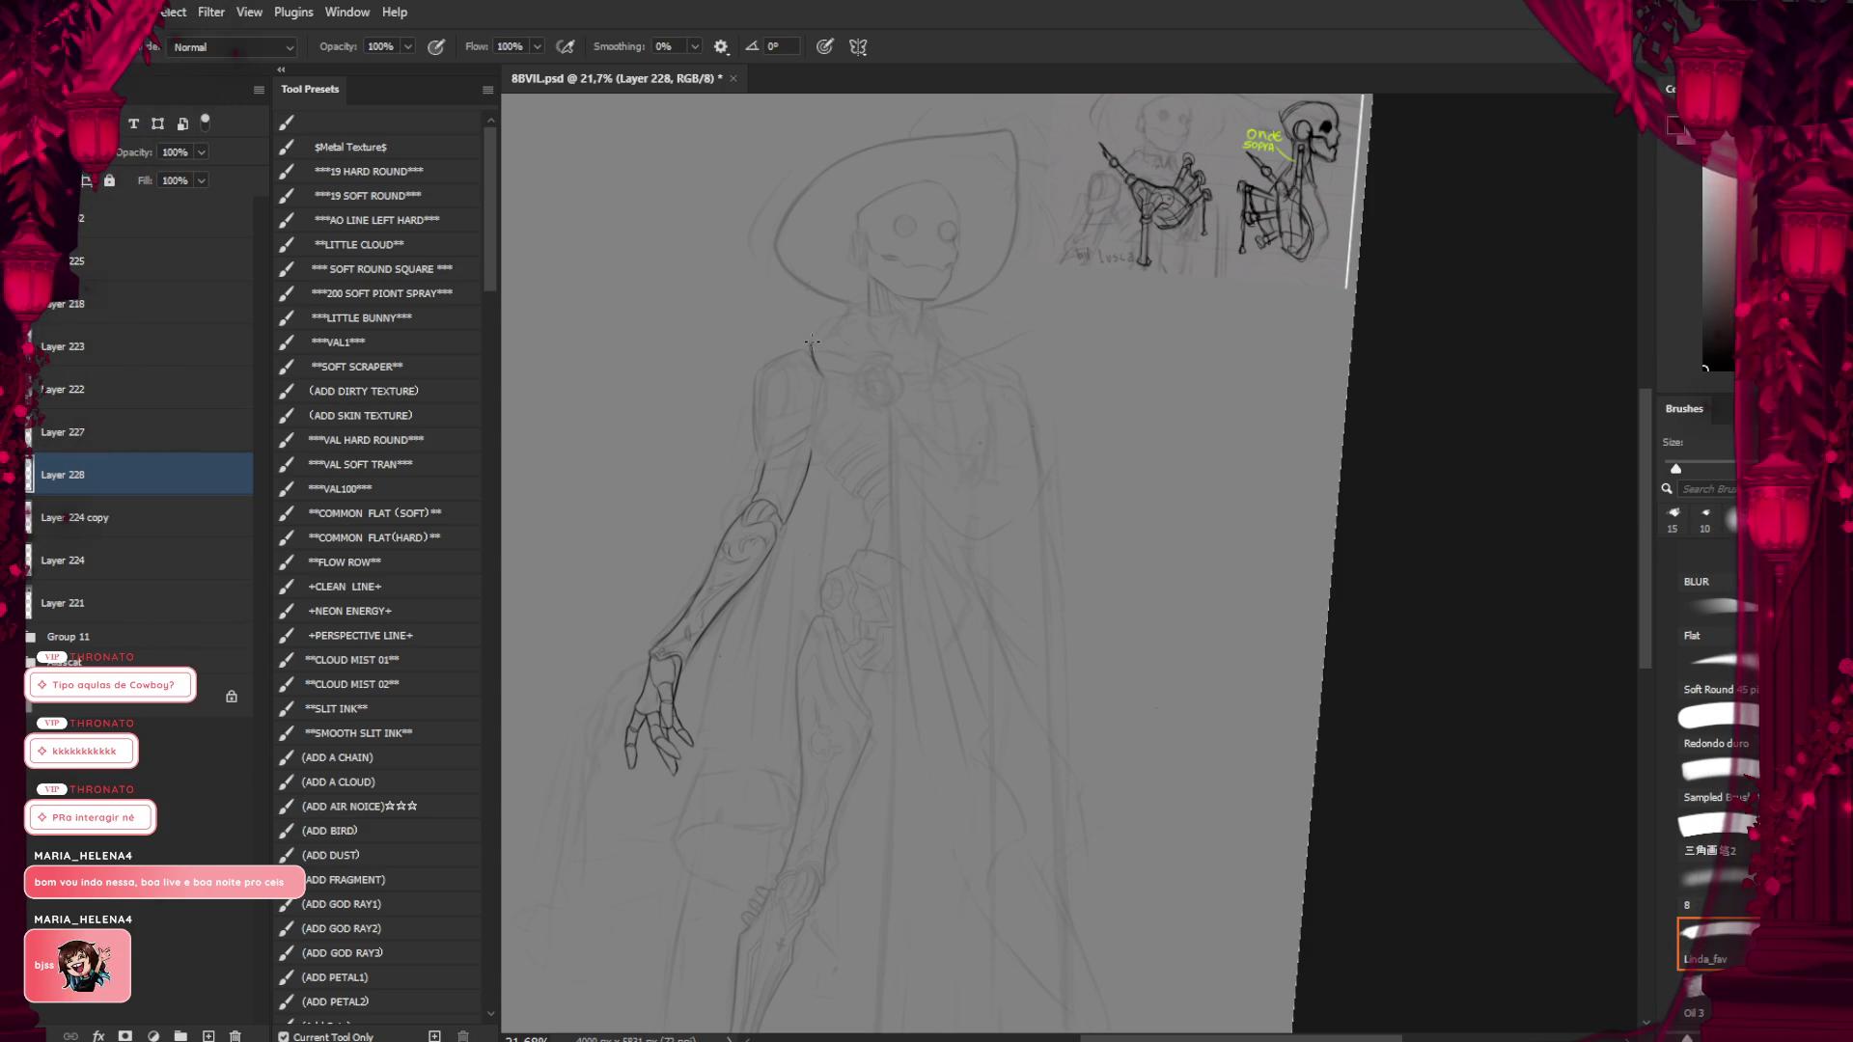
# Extend the left shoulder outline slightly leftward, then reframe and tilt the view
pyautogui.moveTo(811, 343); pyautogui.dragTo(774, 355)
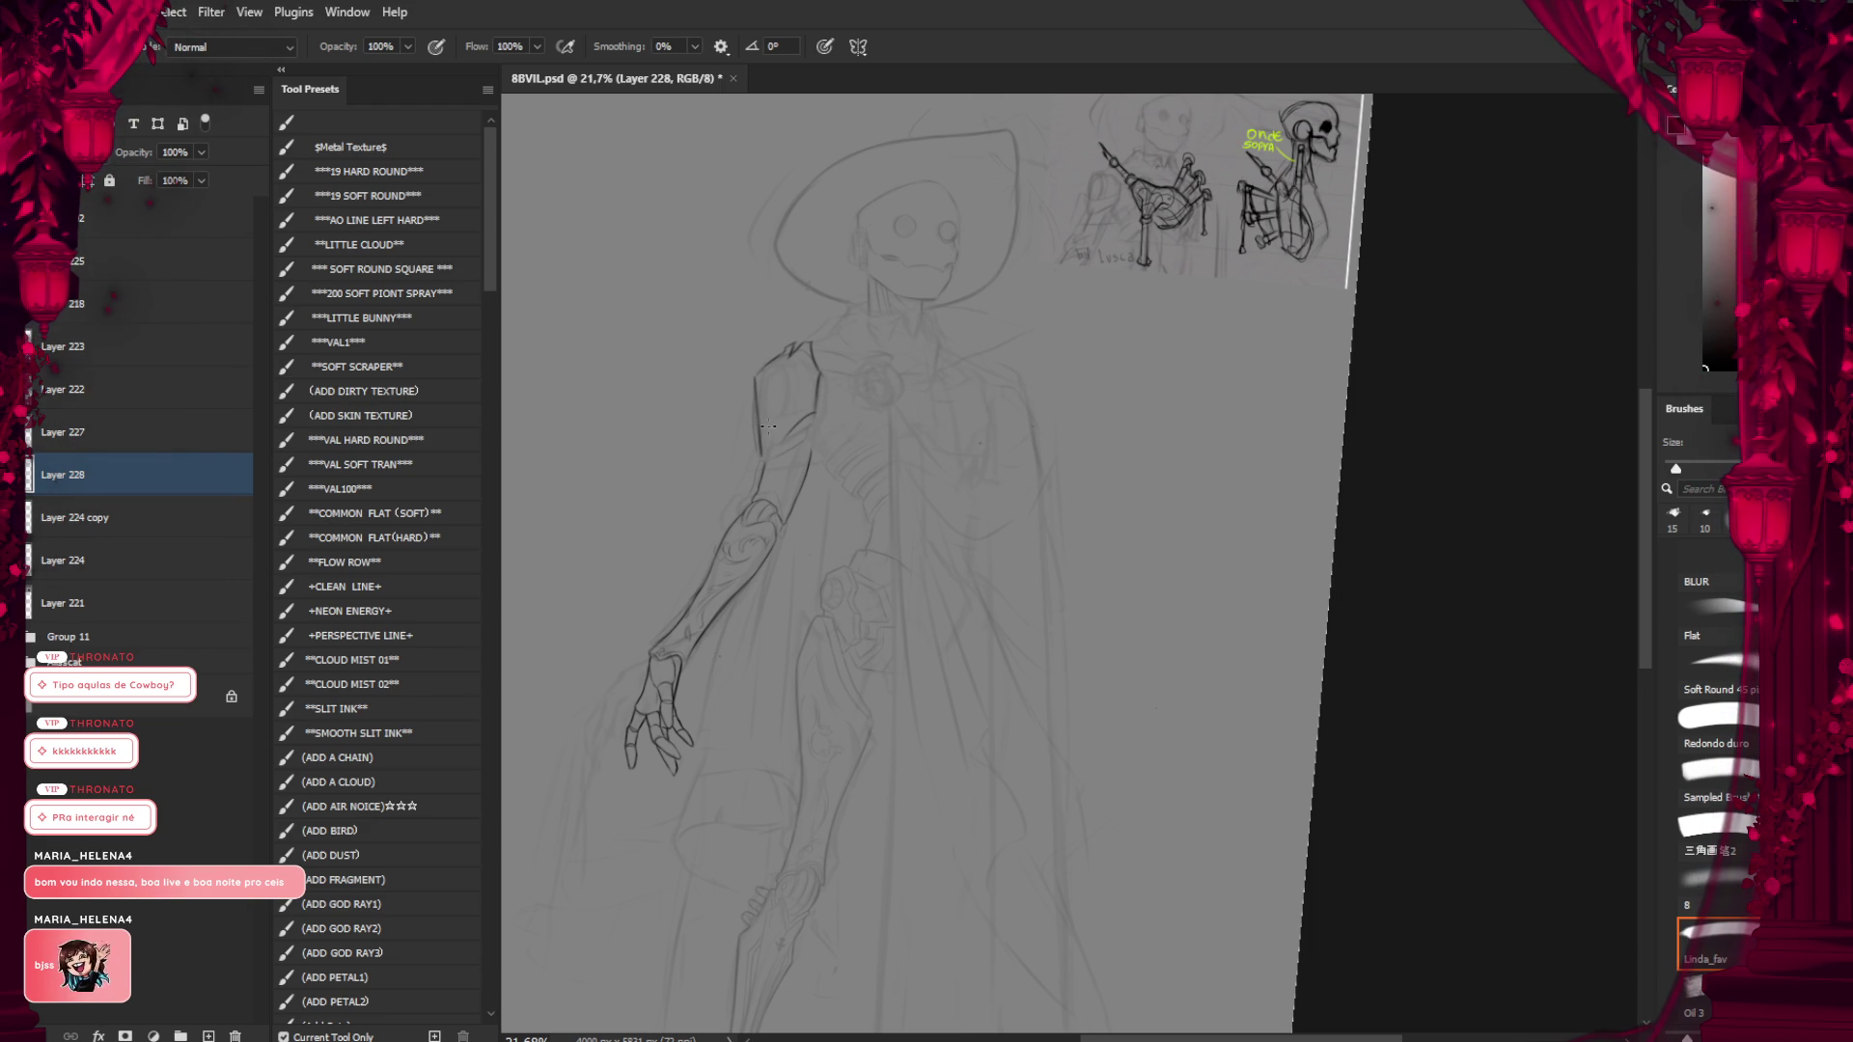
pyautogui.moveTo(811, 601); pyautogui.dragTo(786, 556)
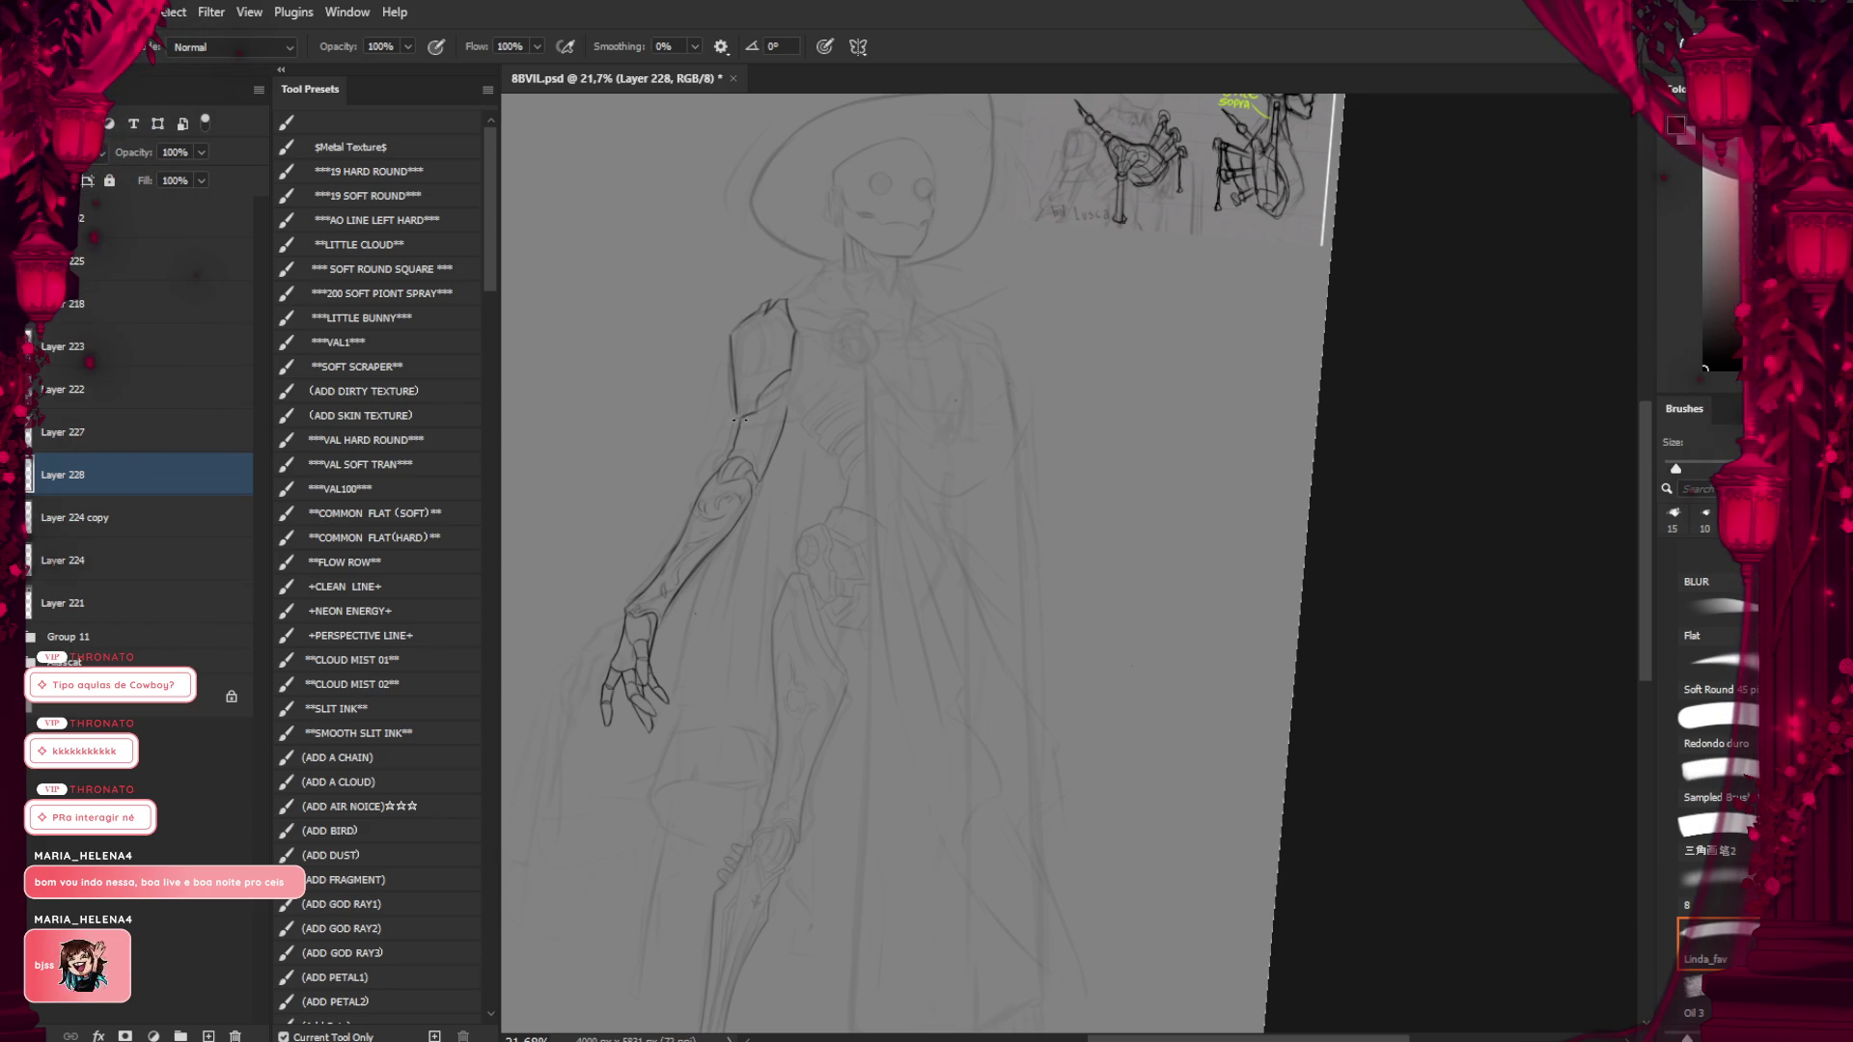
pyautogui.scroll(1, 758, 386)
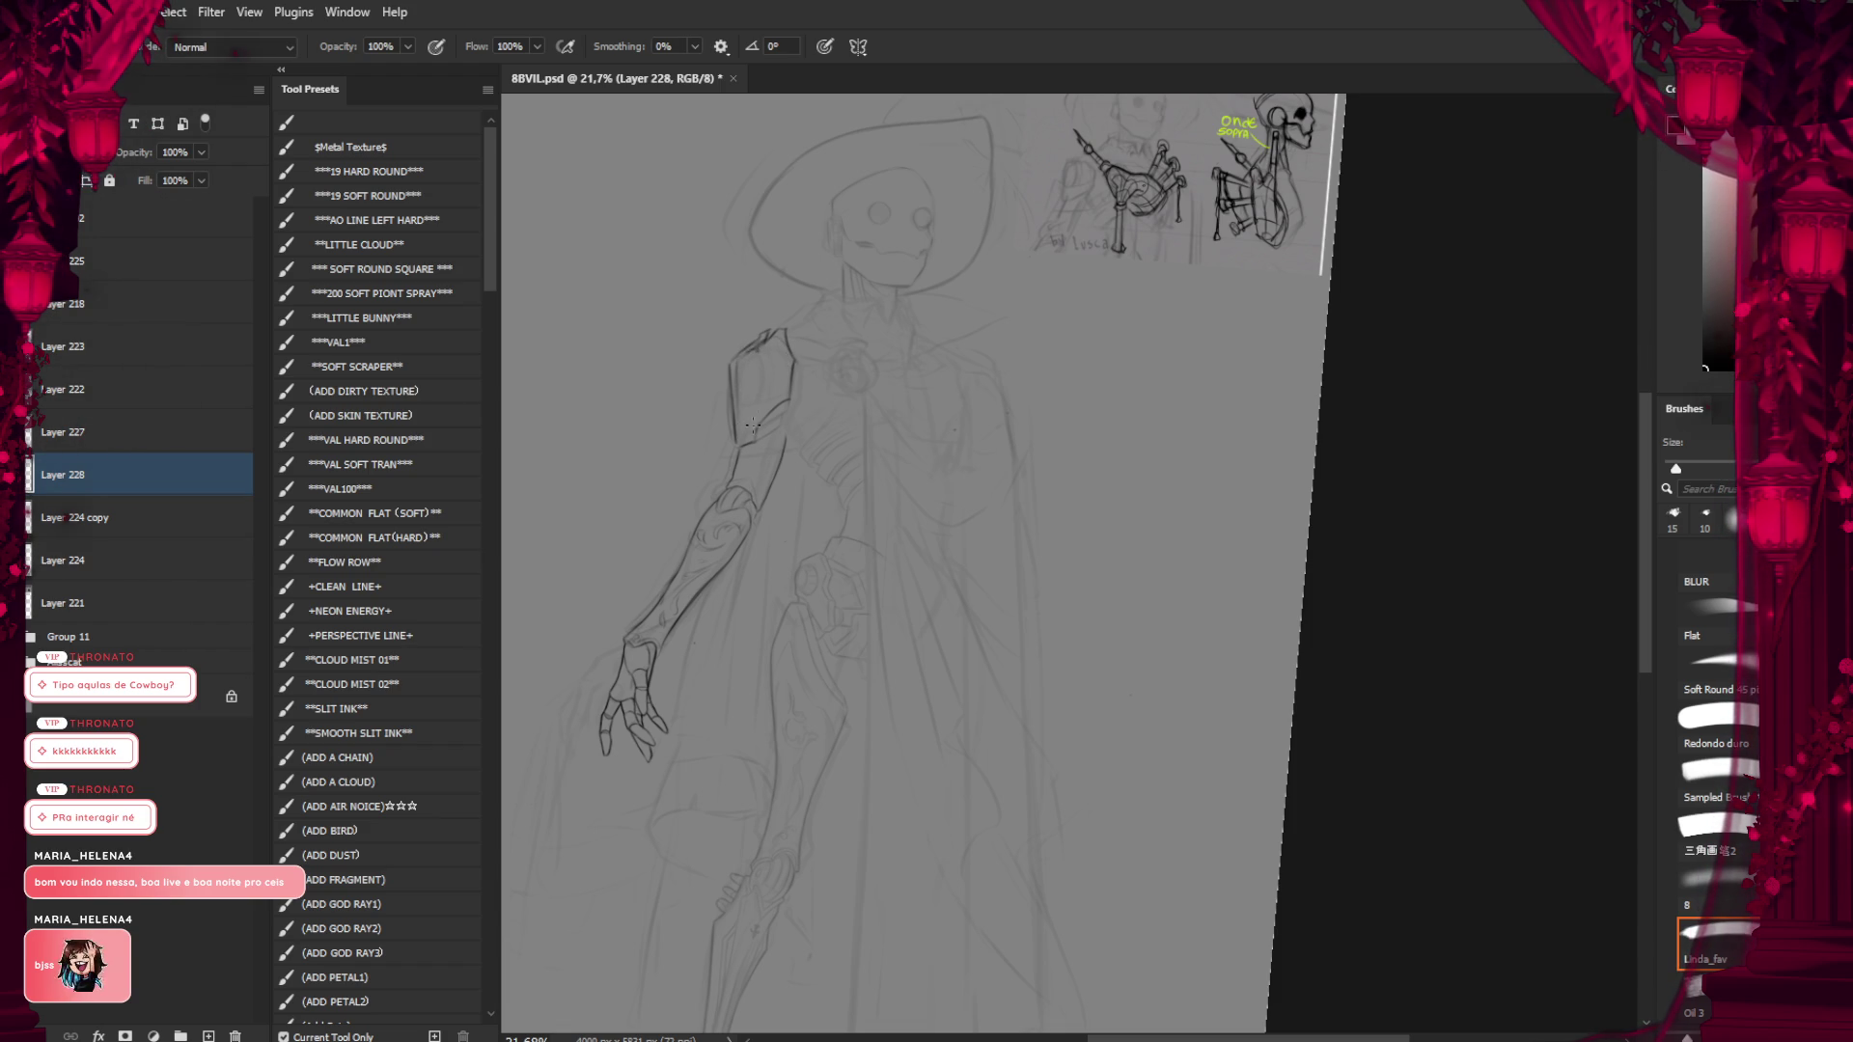
pyautogui.scroll(1, 780, 428)
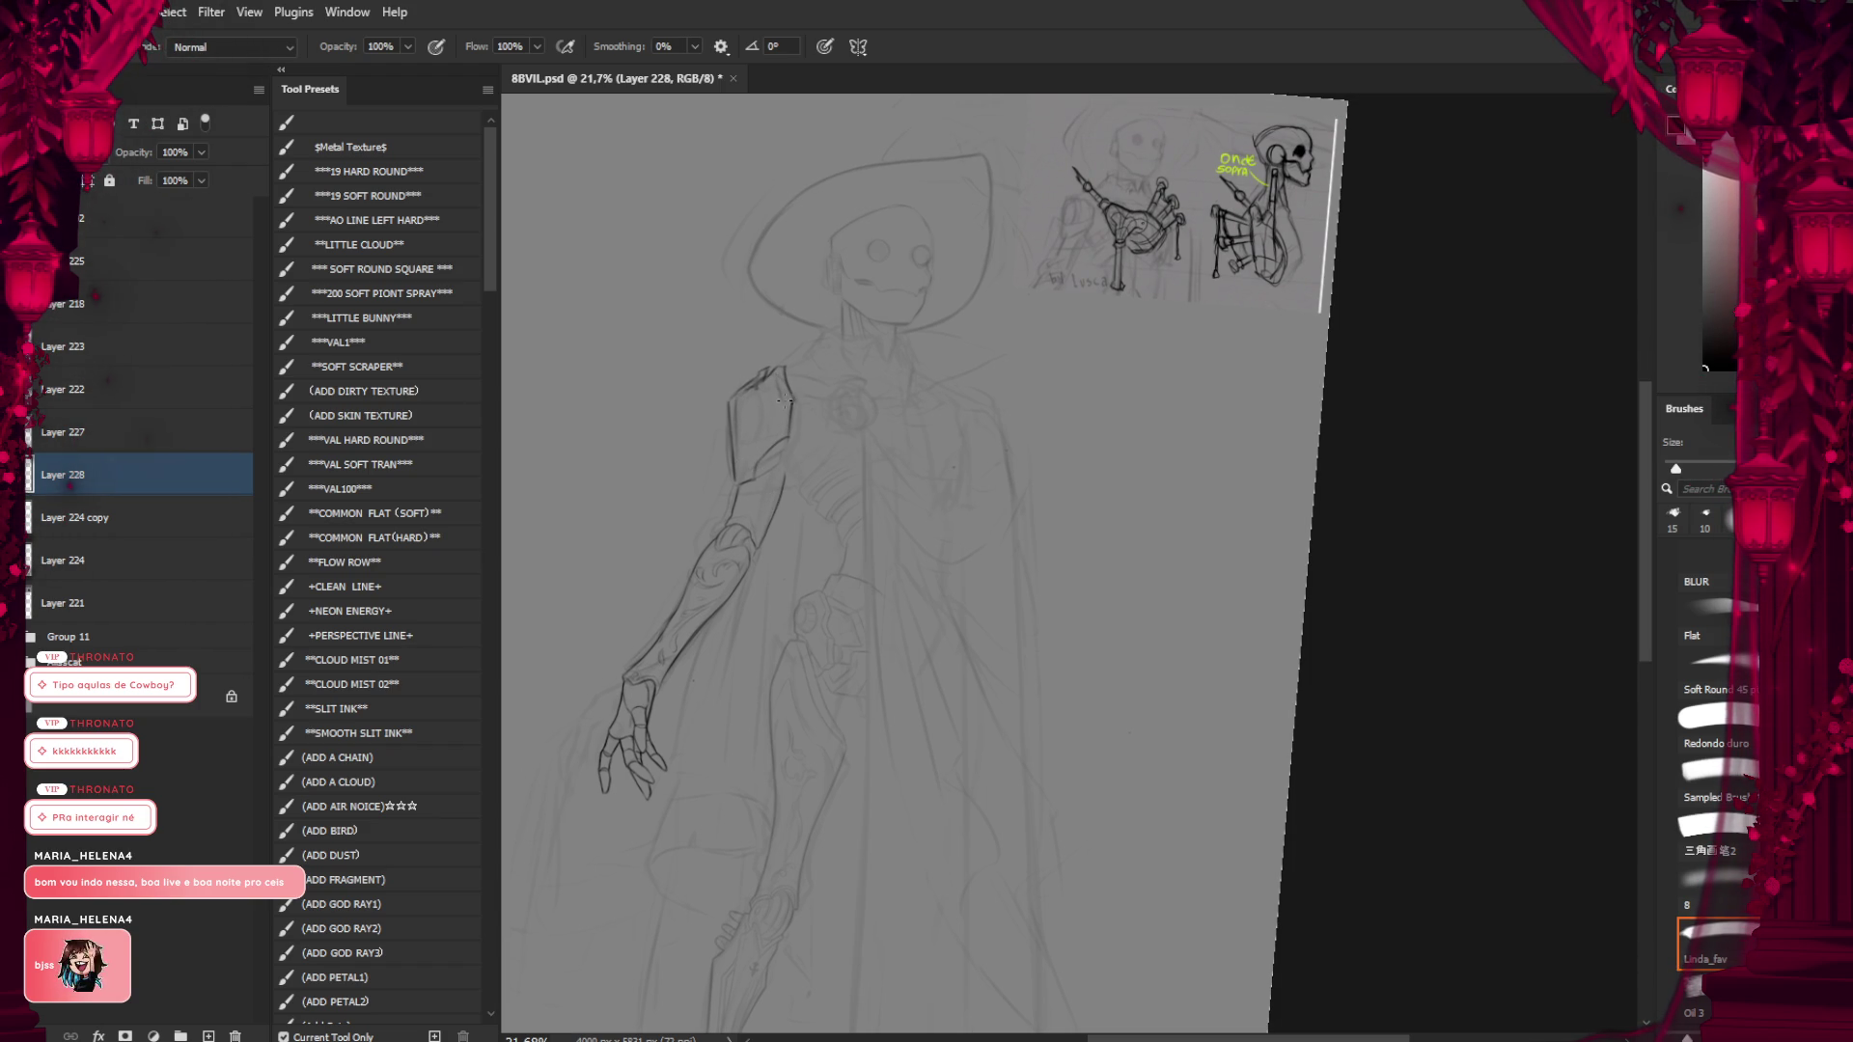
pyautogui.moveTo(772, 474)
pyautogui.mouseDown()
pyautogui.moveTo(782, 384)
pyautogui.moveTo(772, 454)
pyautogui.moveTo(766, 433)
pyautogui.mouseUp()
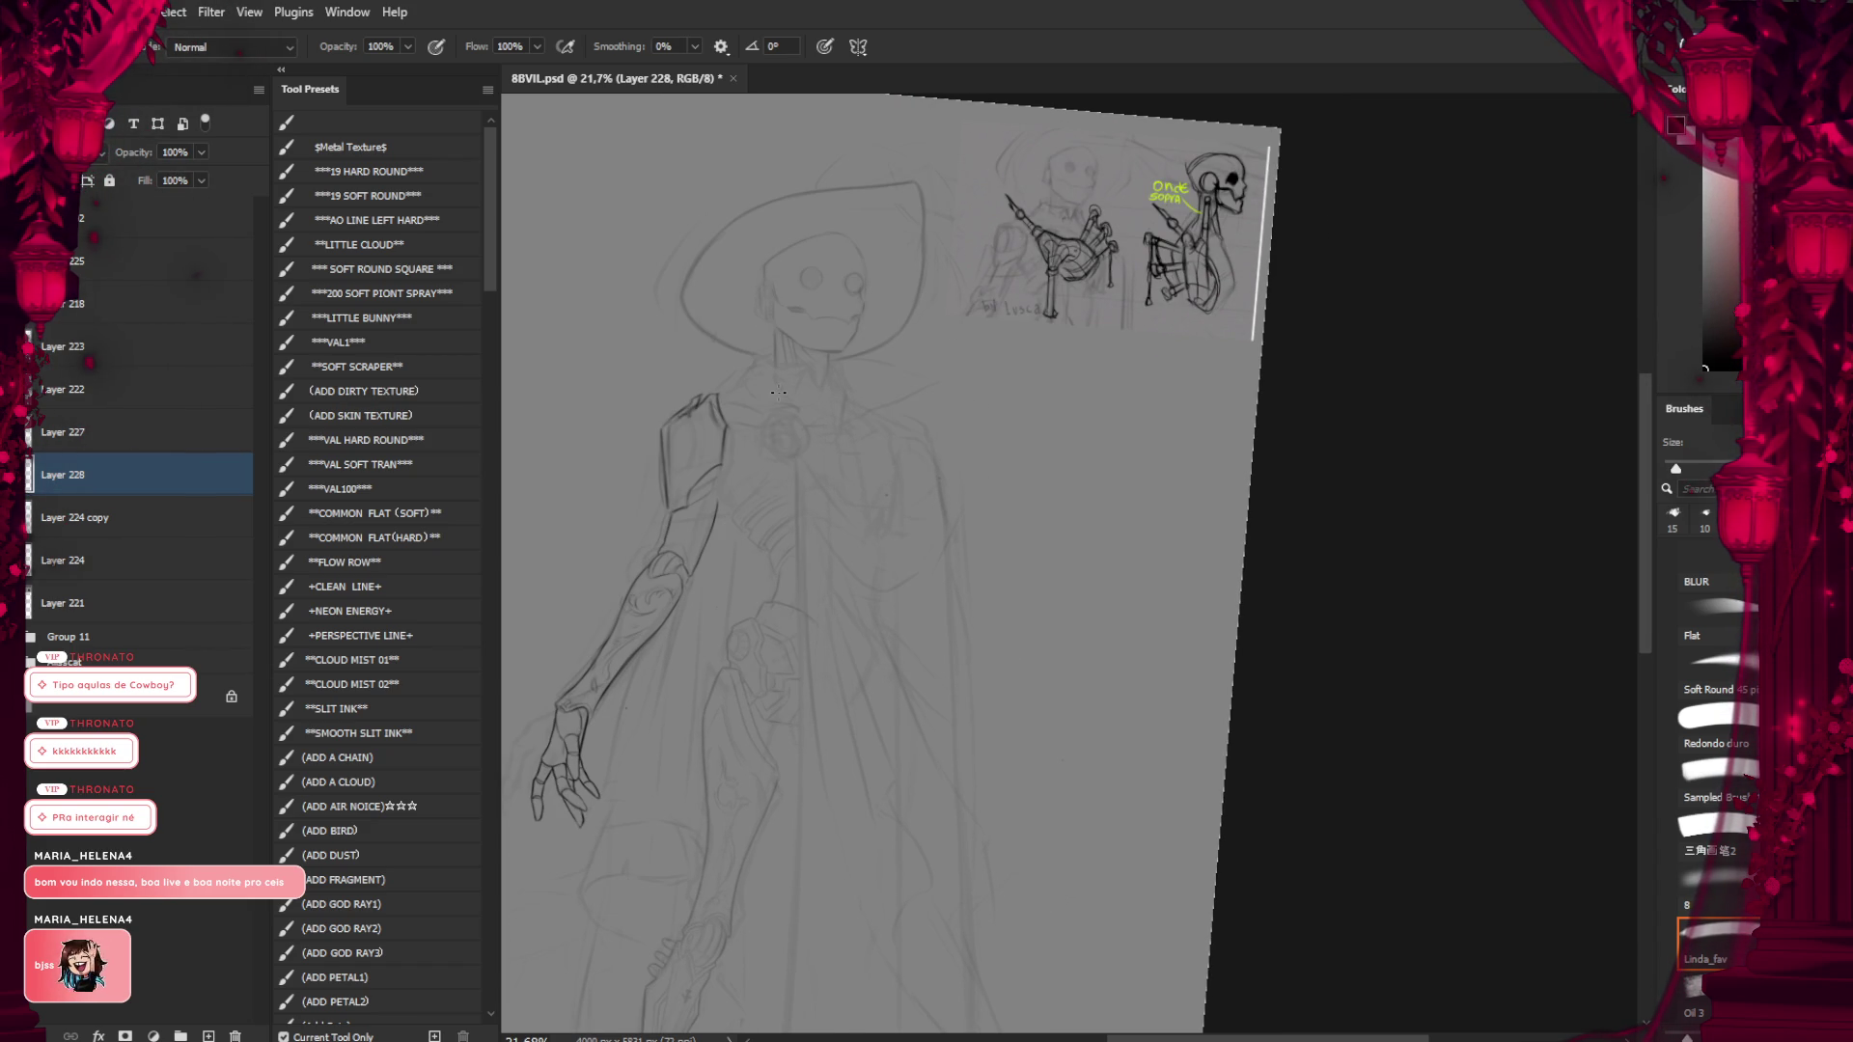
# Draw short strokes beside the upper arm outline near the shoulder and extend it downward
pyautogui.press('e')
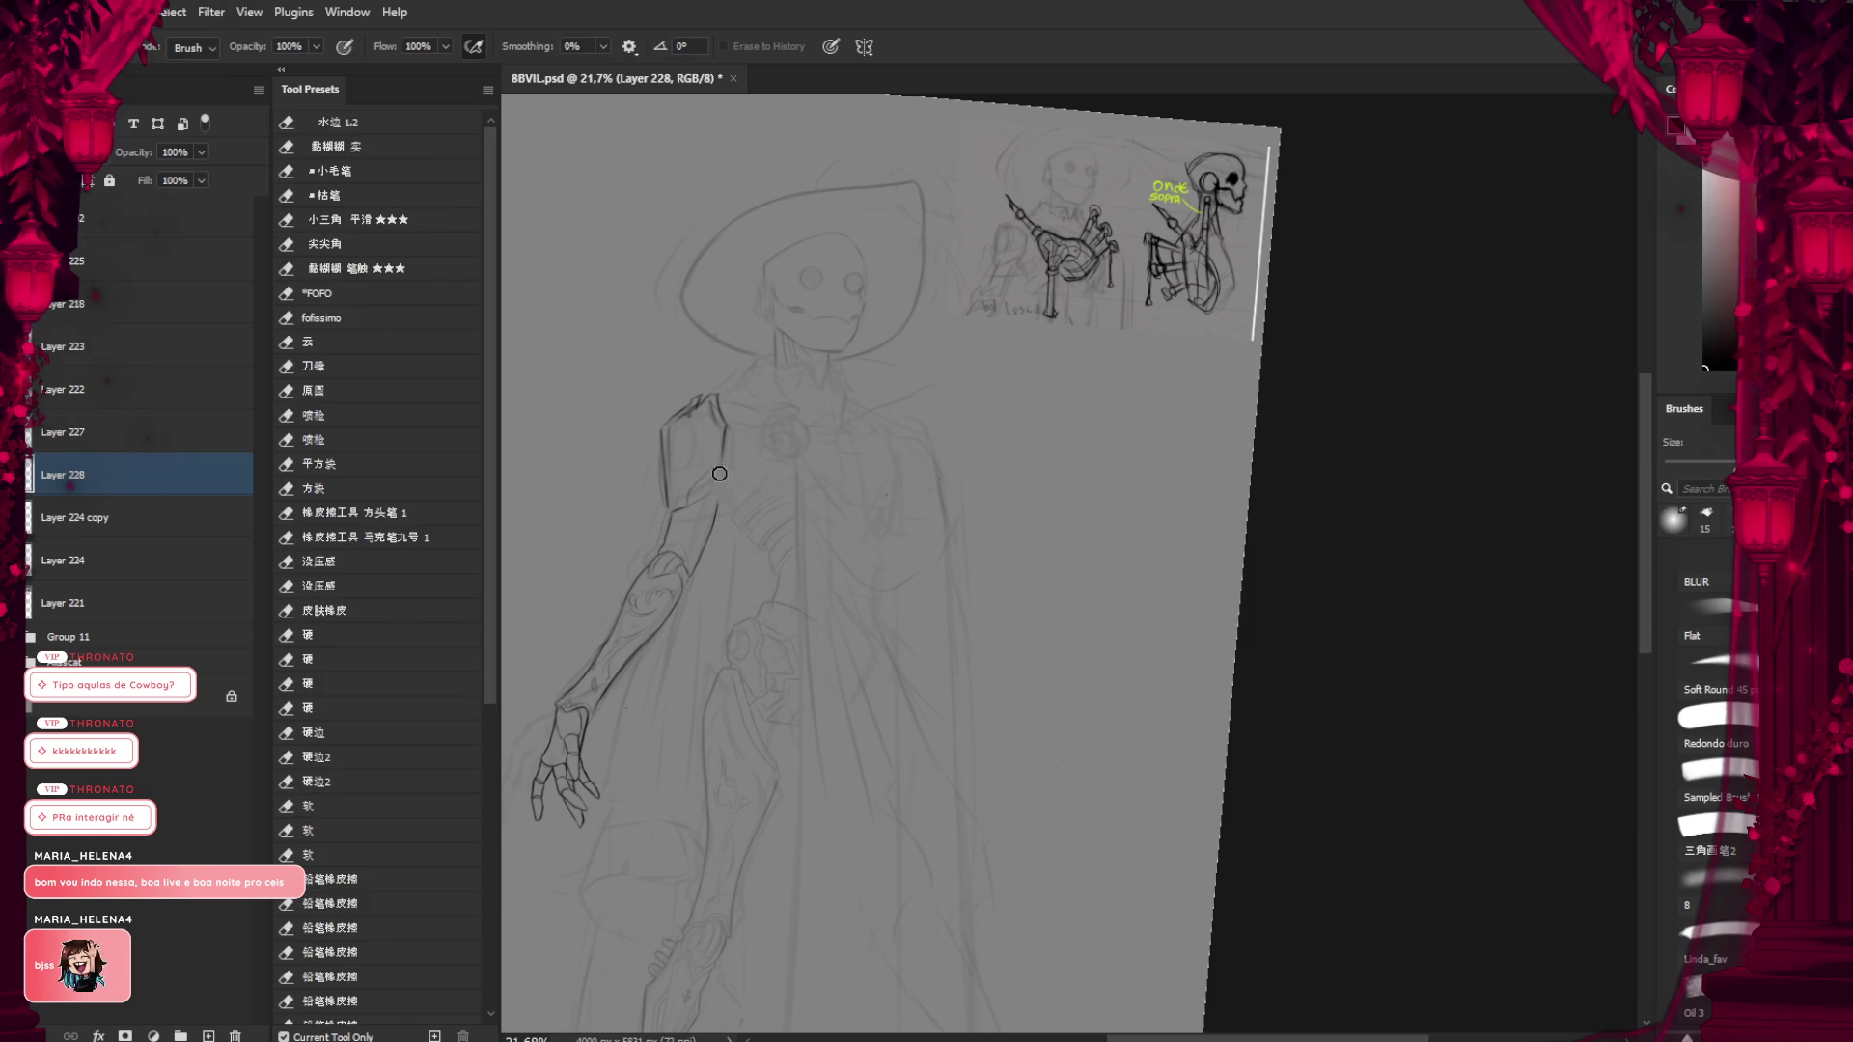
pyautogui.press('b')
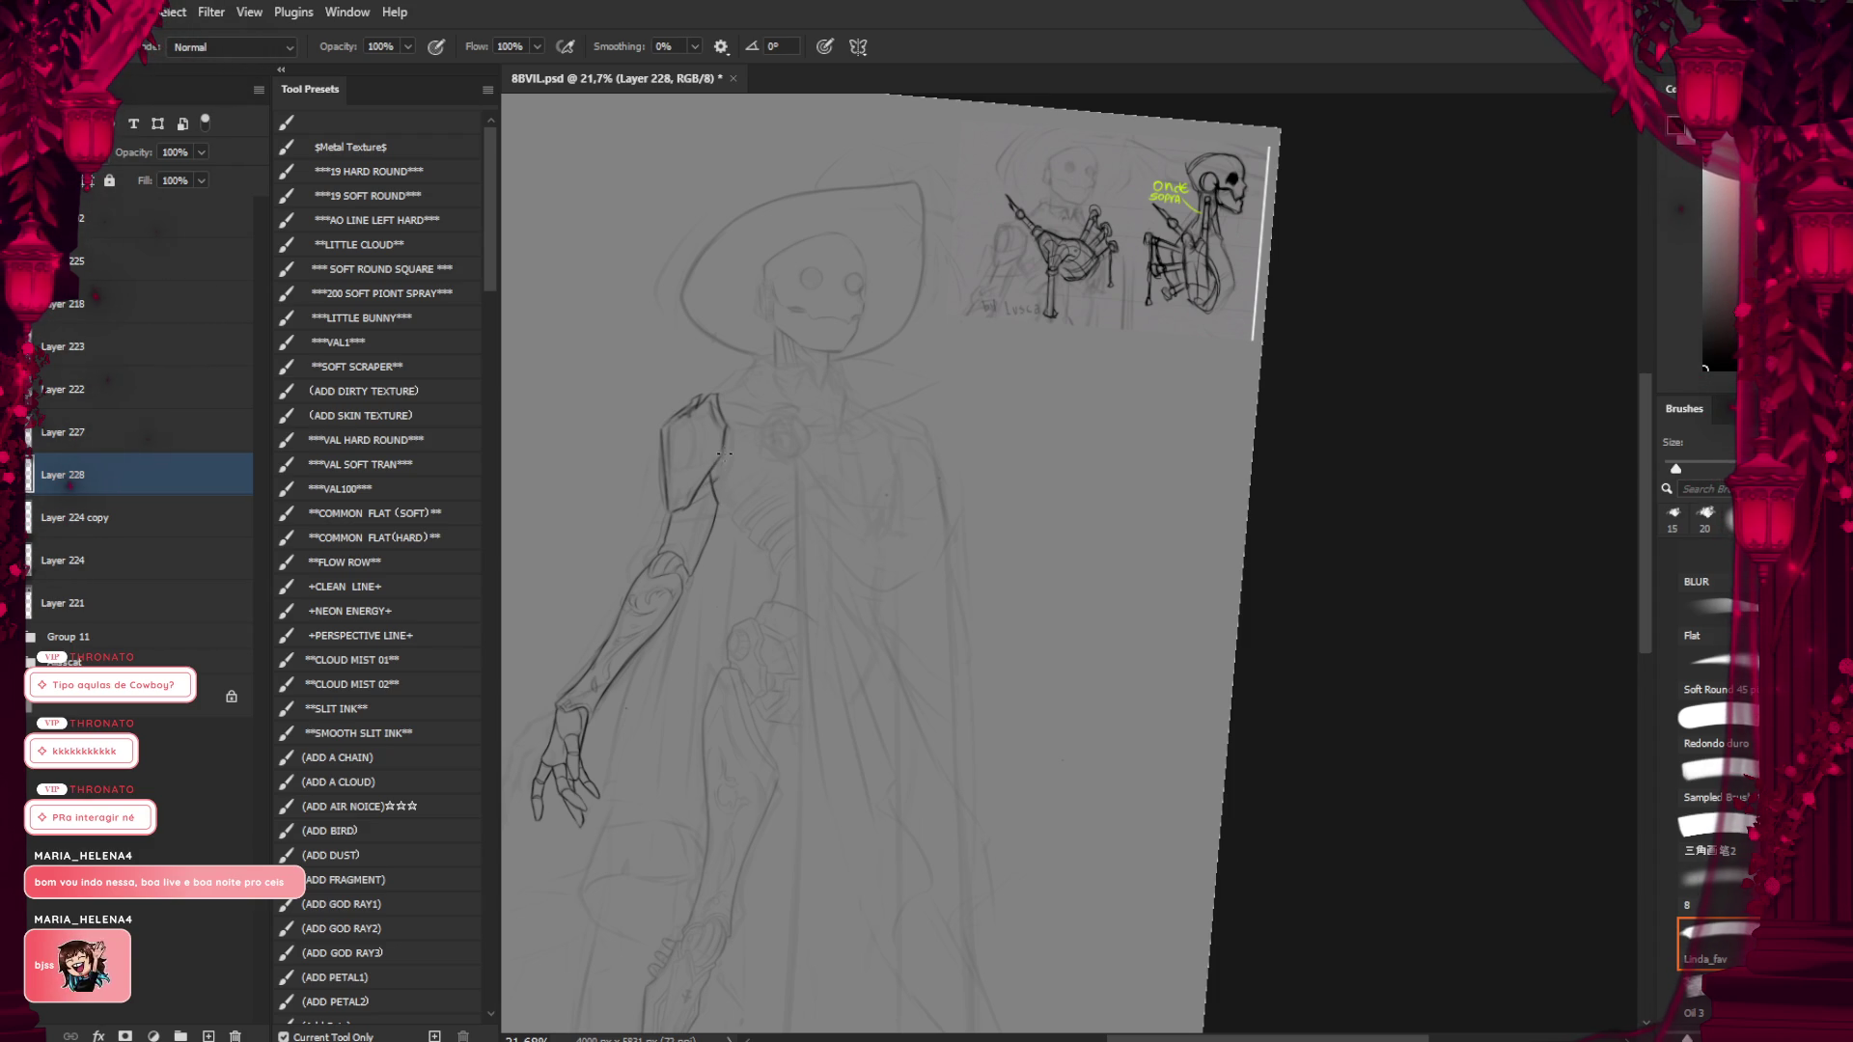
pyautogui.moveTo(737, 446); pyautogui.dragTo(731, 480)
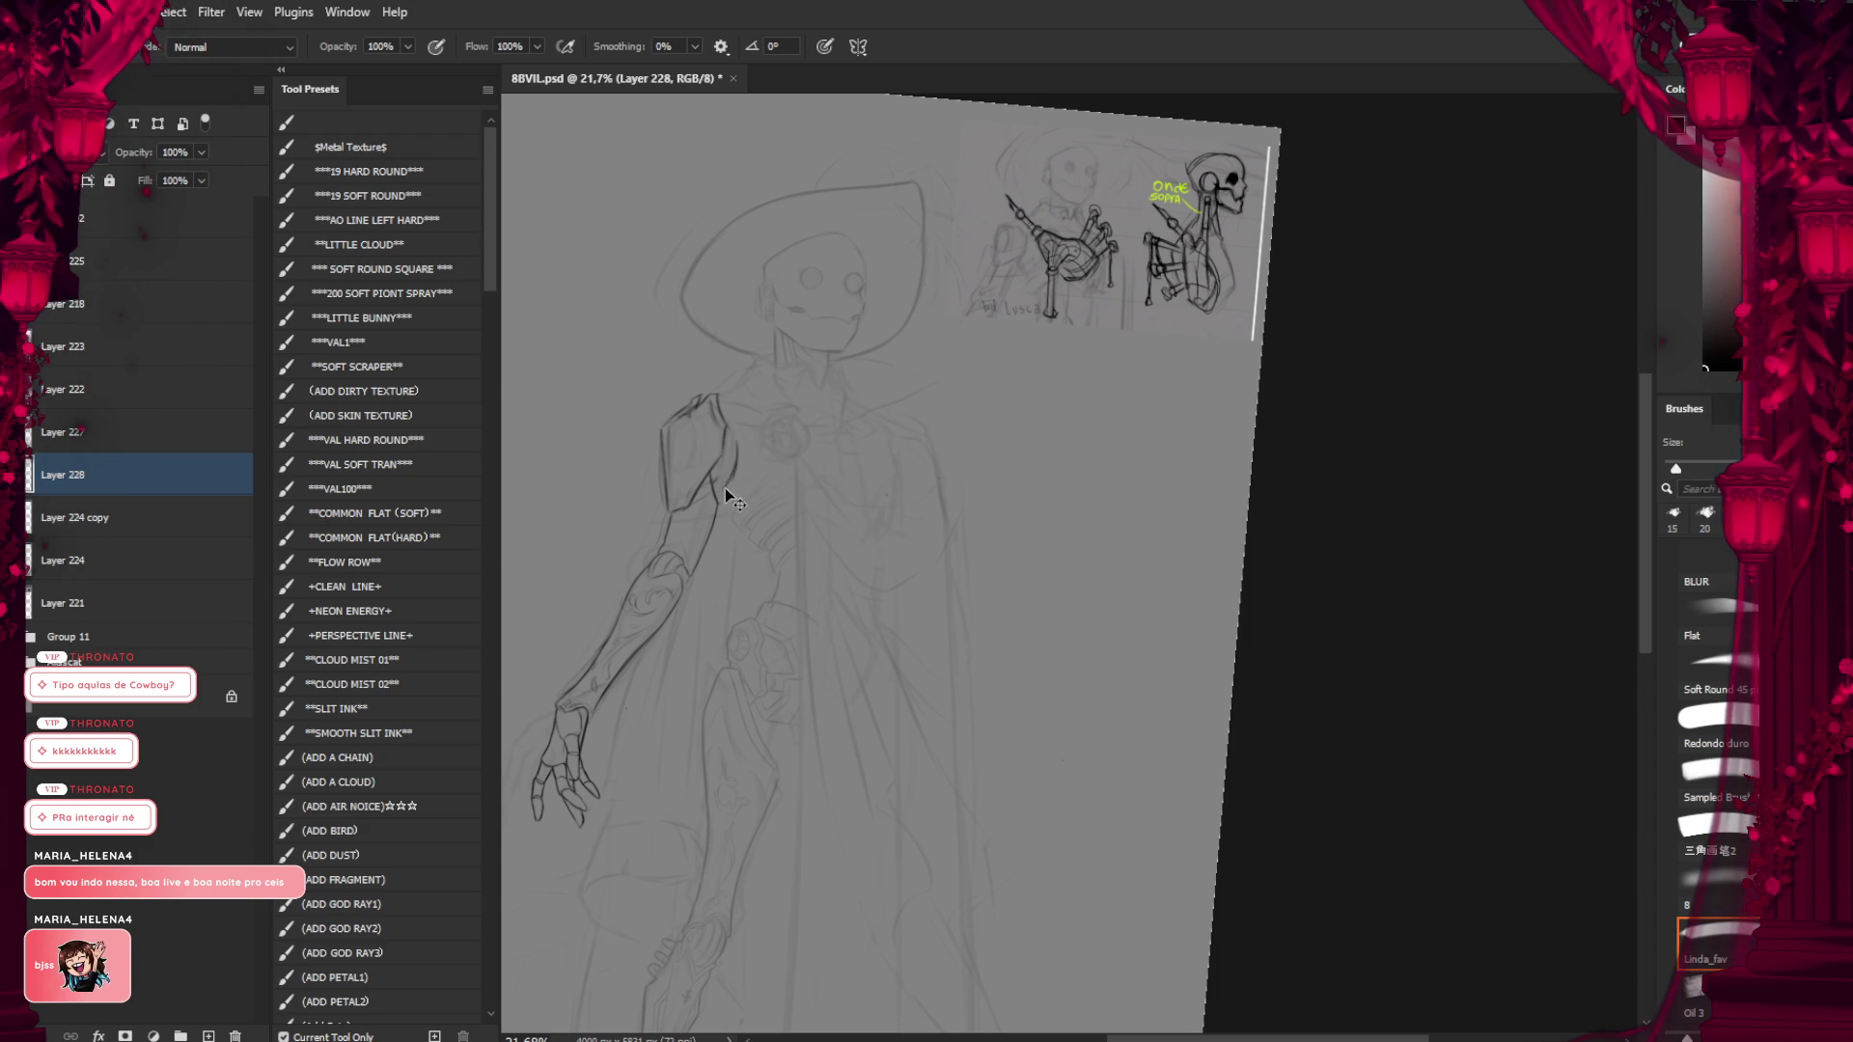
pyautogui.moveTo(729, 492); pyautogui.dragTo(735, 431)
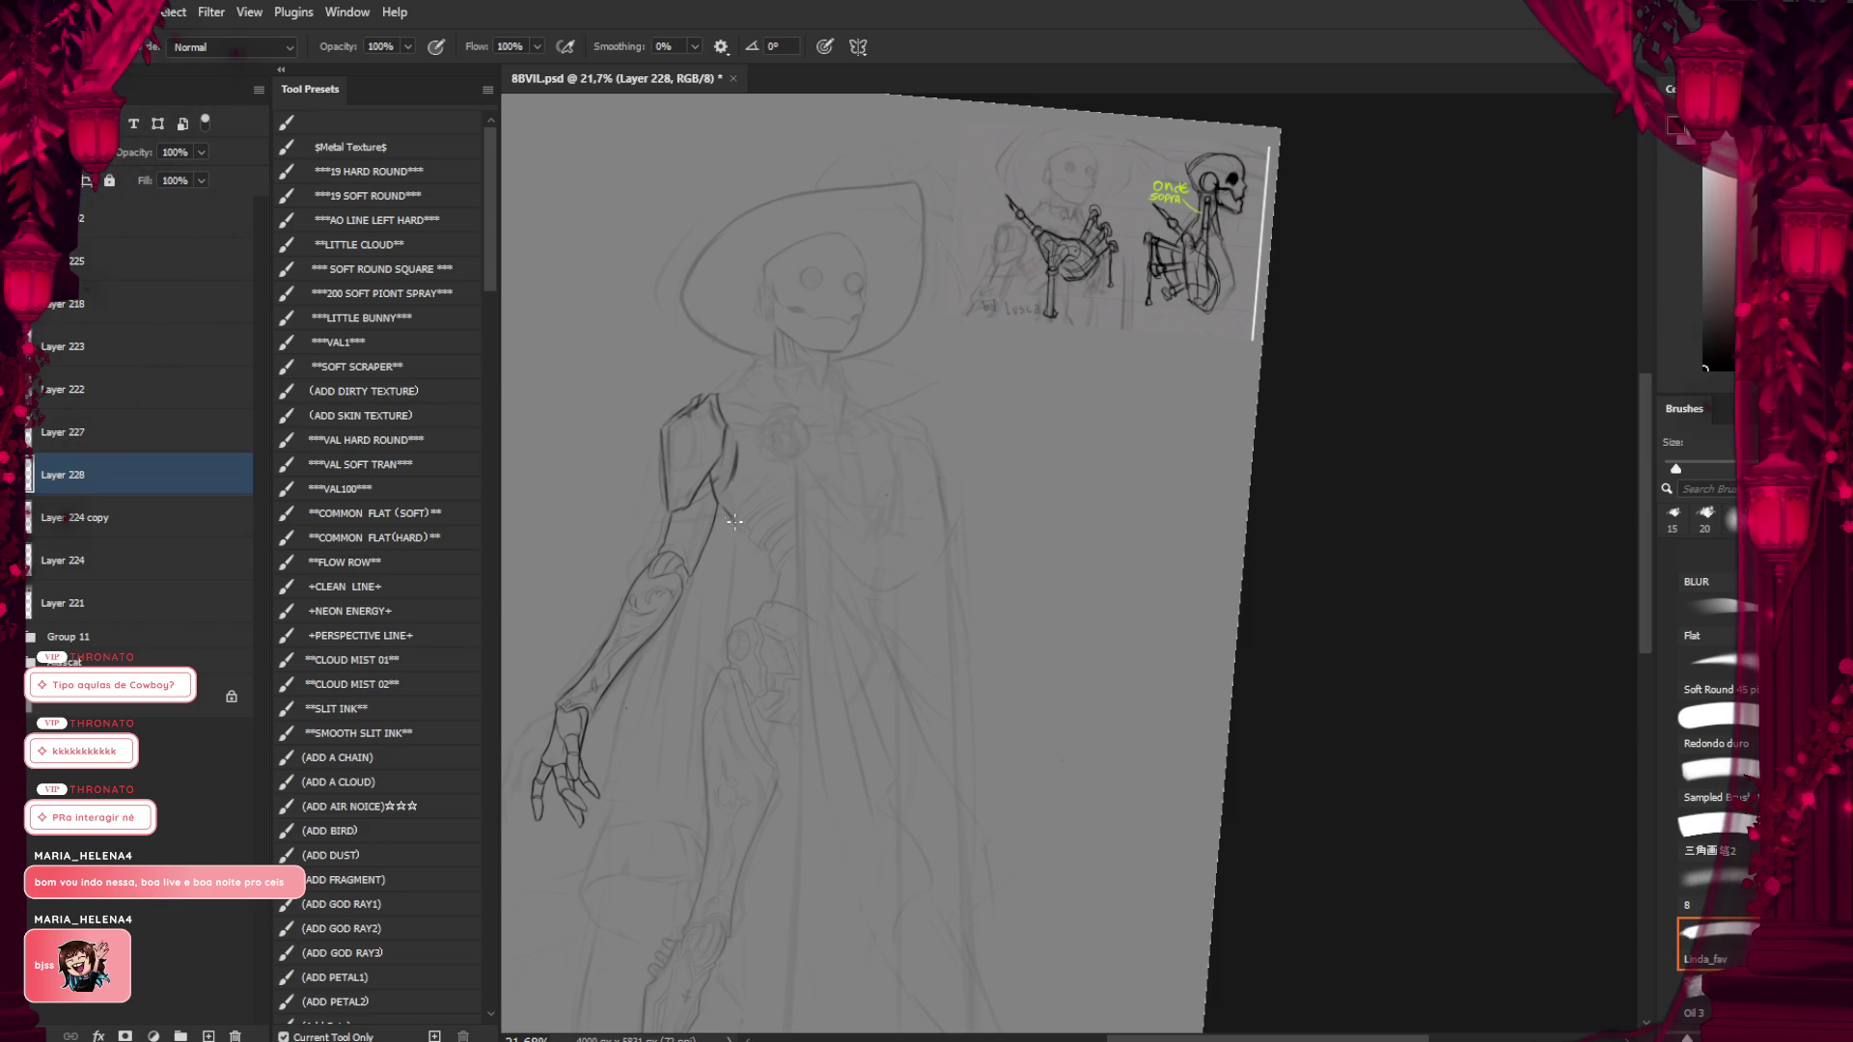
pyautogui.moveTo(723, 500); pyautogui.dragTo(743, 537)
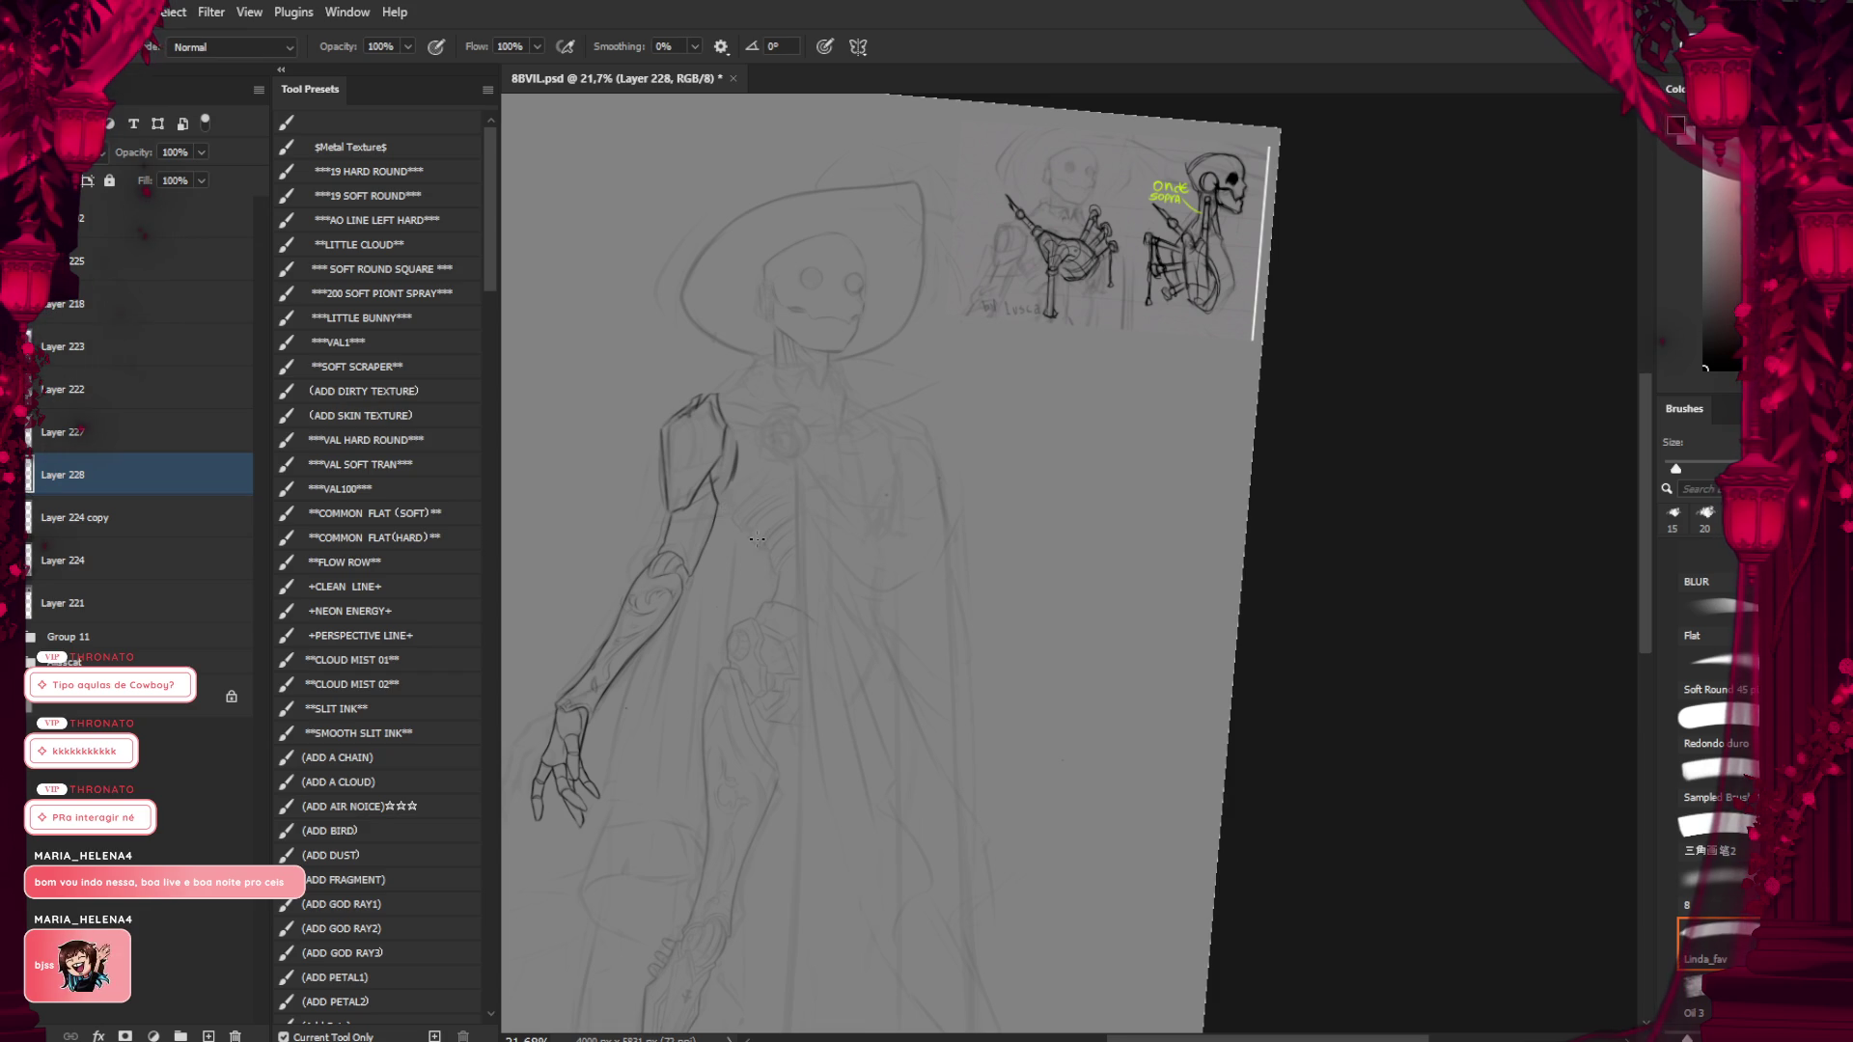
pyautogui.moveTo(757, 538); pyautogui.dragTo(790, 403)
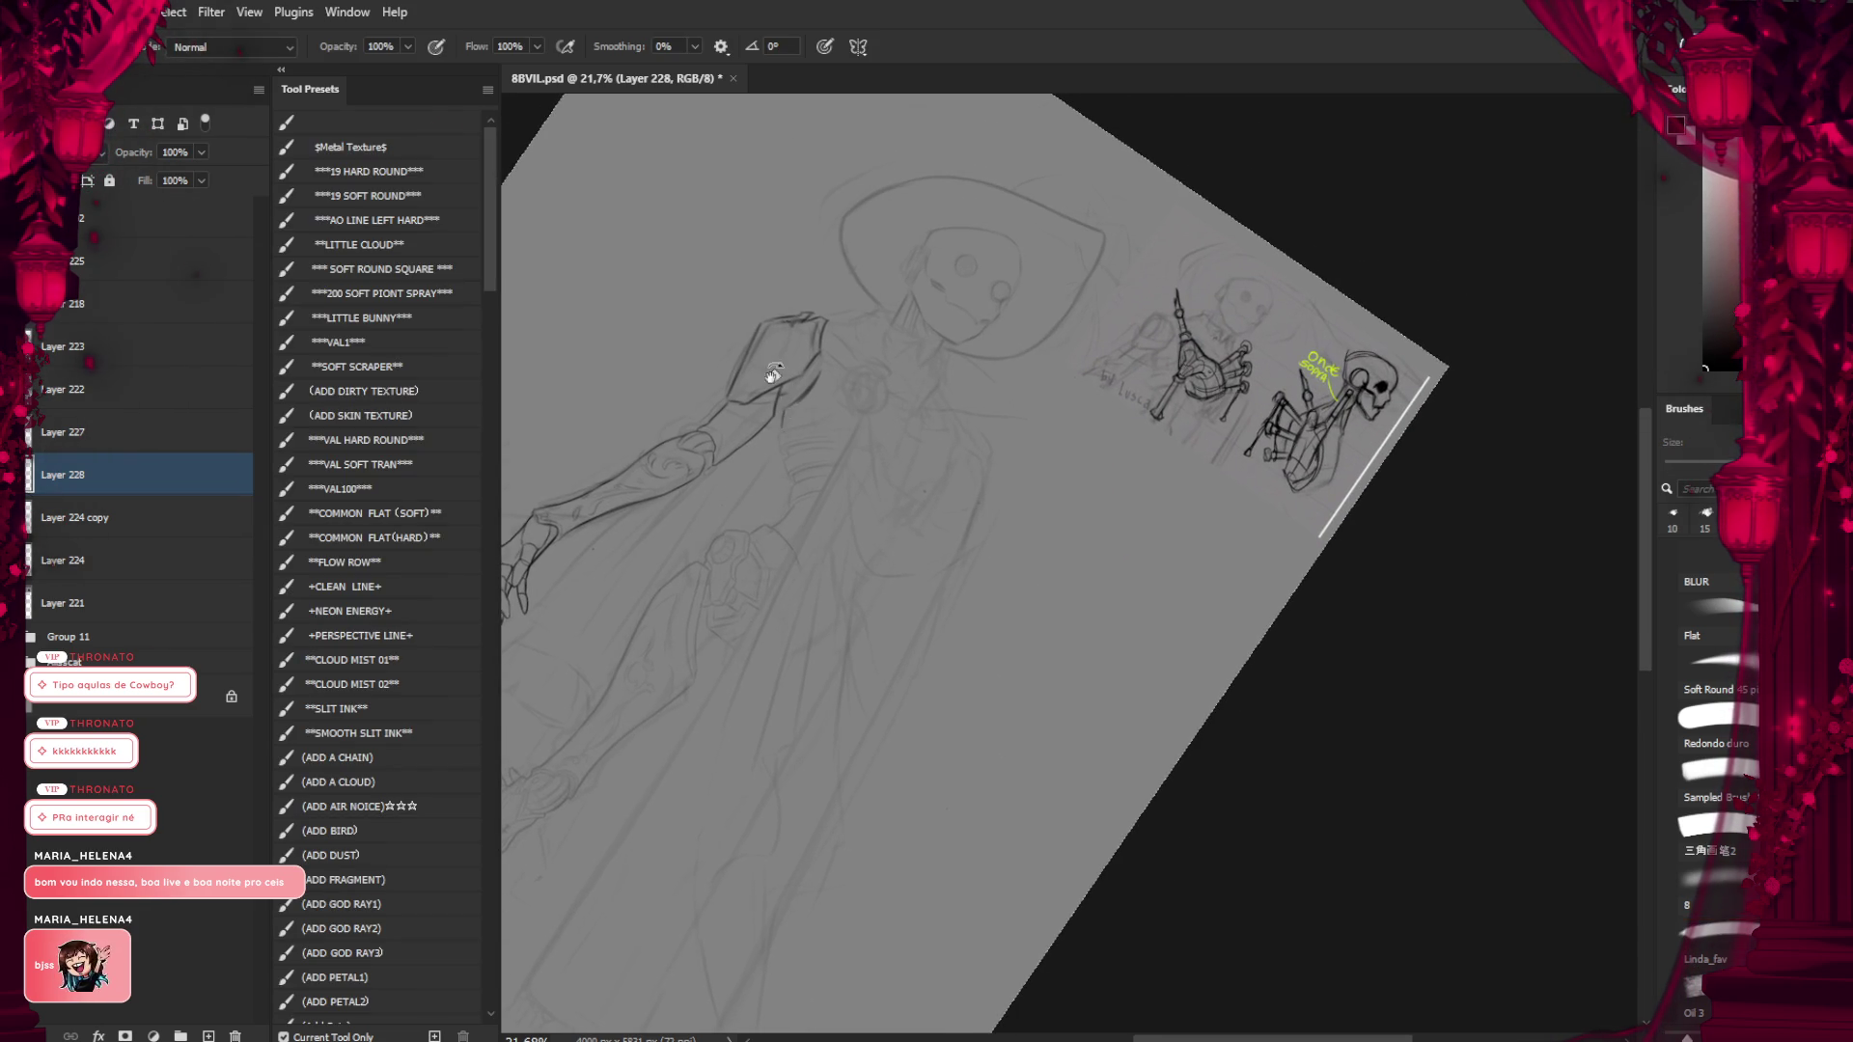
pyautogui.press('Escape')
pyautogui.scroll(1, 779, 521)
pyautogui.scroll(3, 806, 521)
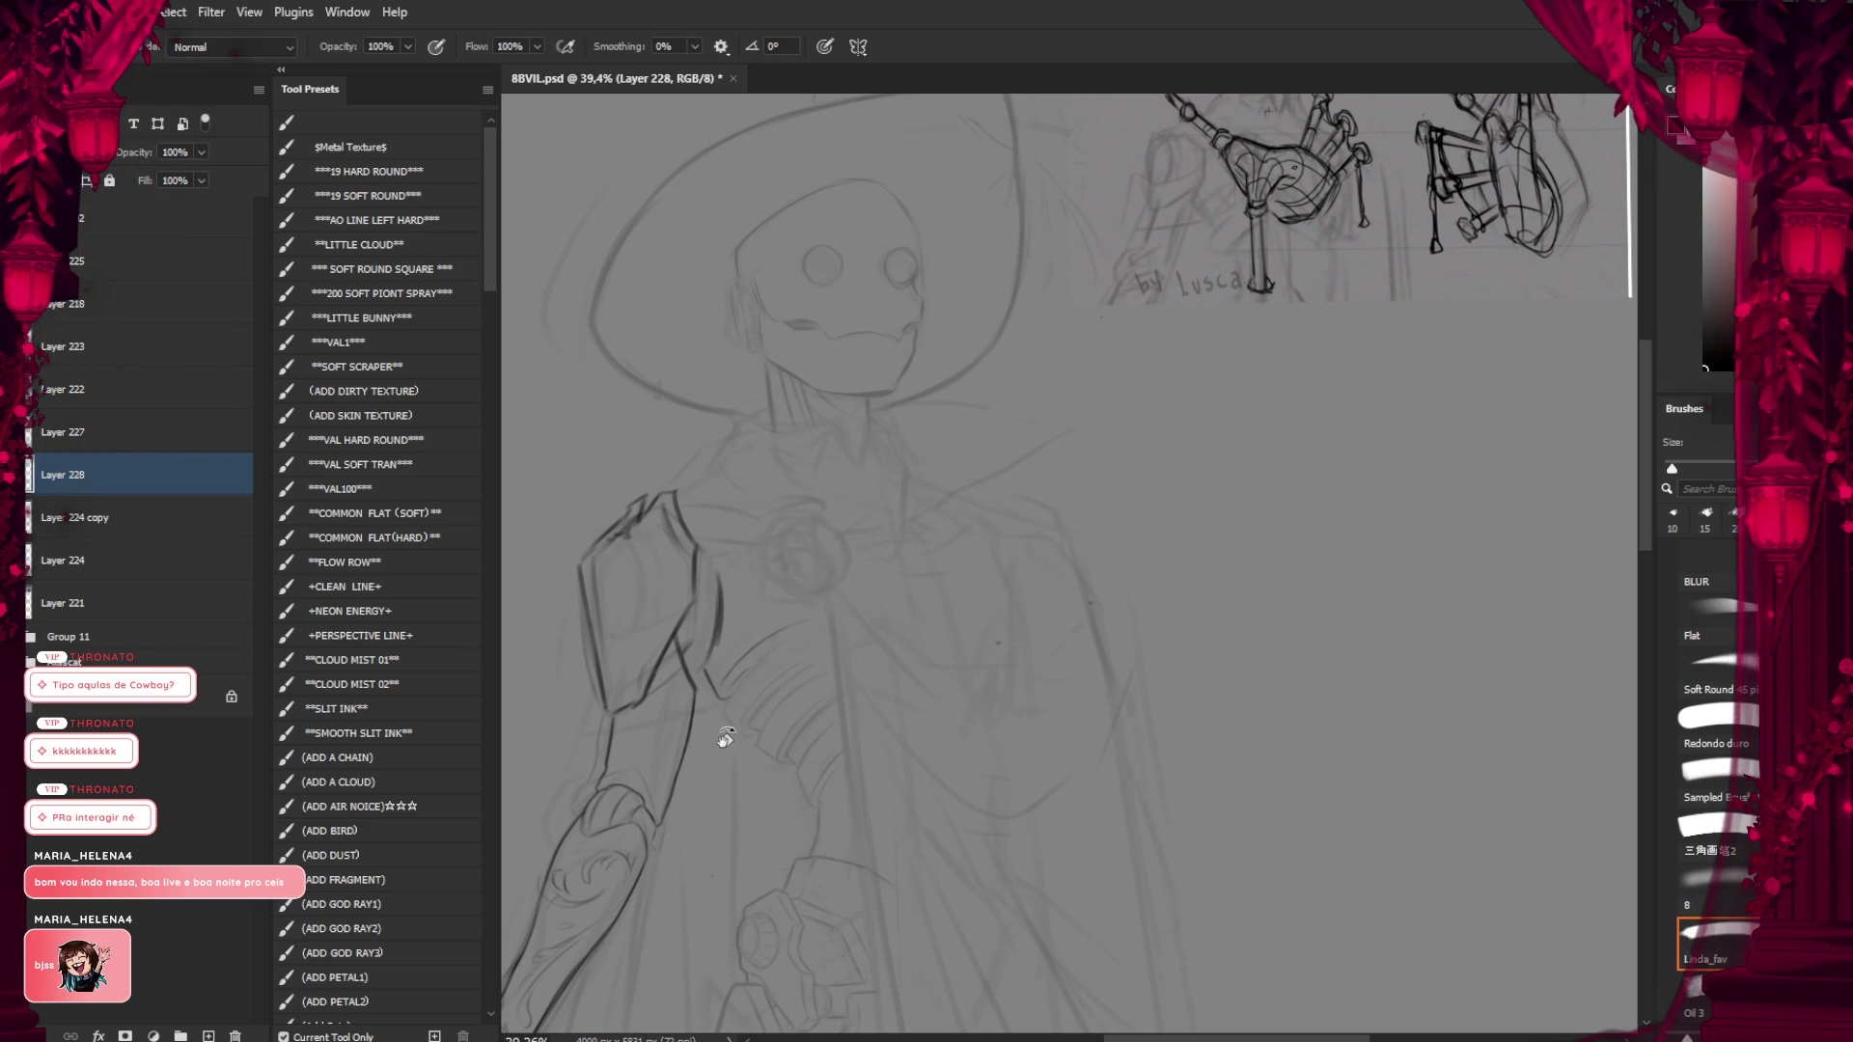
pyautogui.press('r')
pyautogui.moveTo(721, 734); pyautogui.dragTo(705, 666)
pyautogui.press('b')
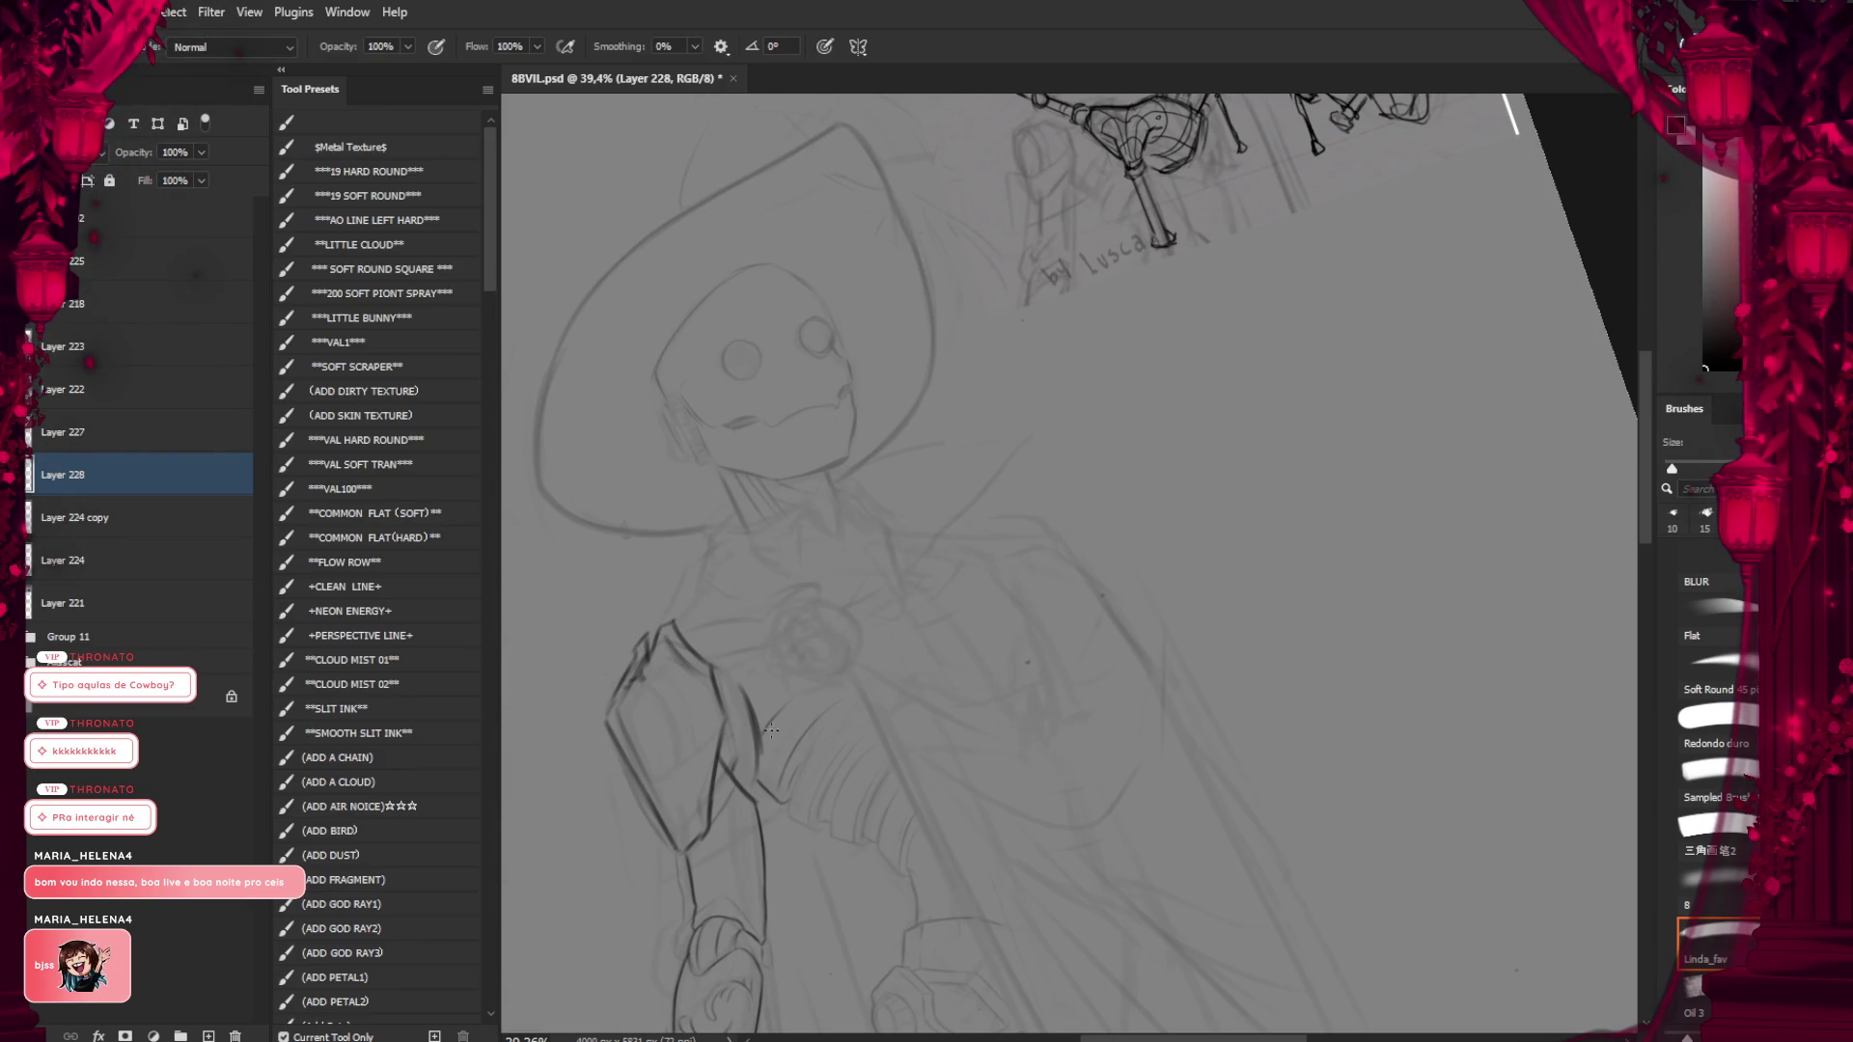
pyautogui.press('r')
pyautogui.moveTo(704, 650); pyautogui.dragTo(711, 467)
pyautogui.press('r')
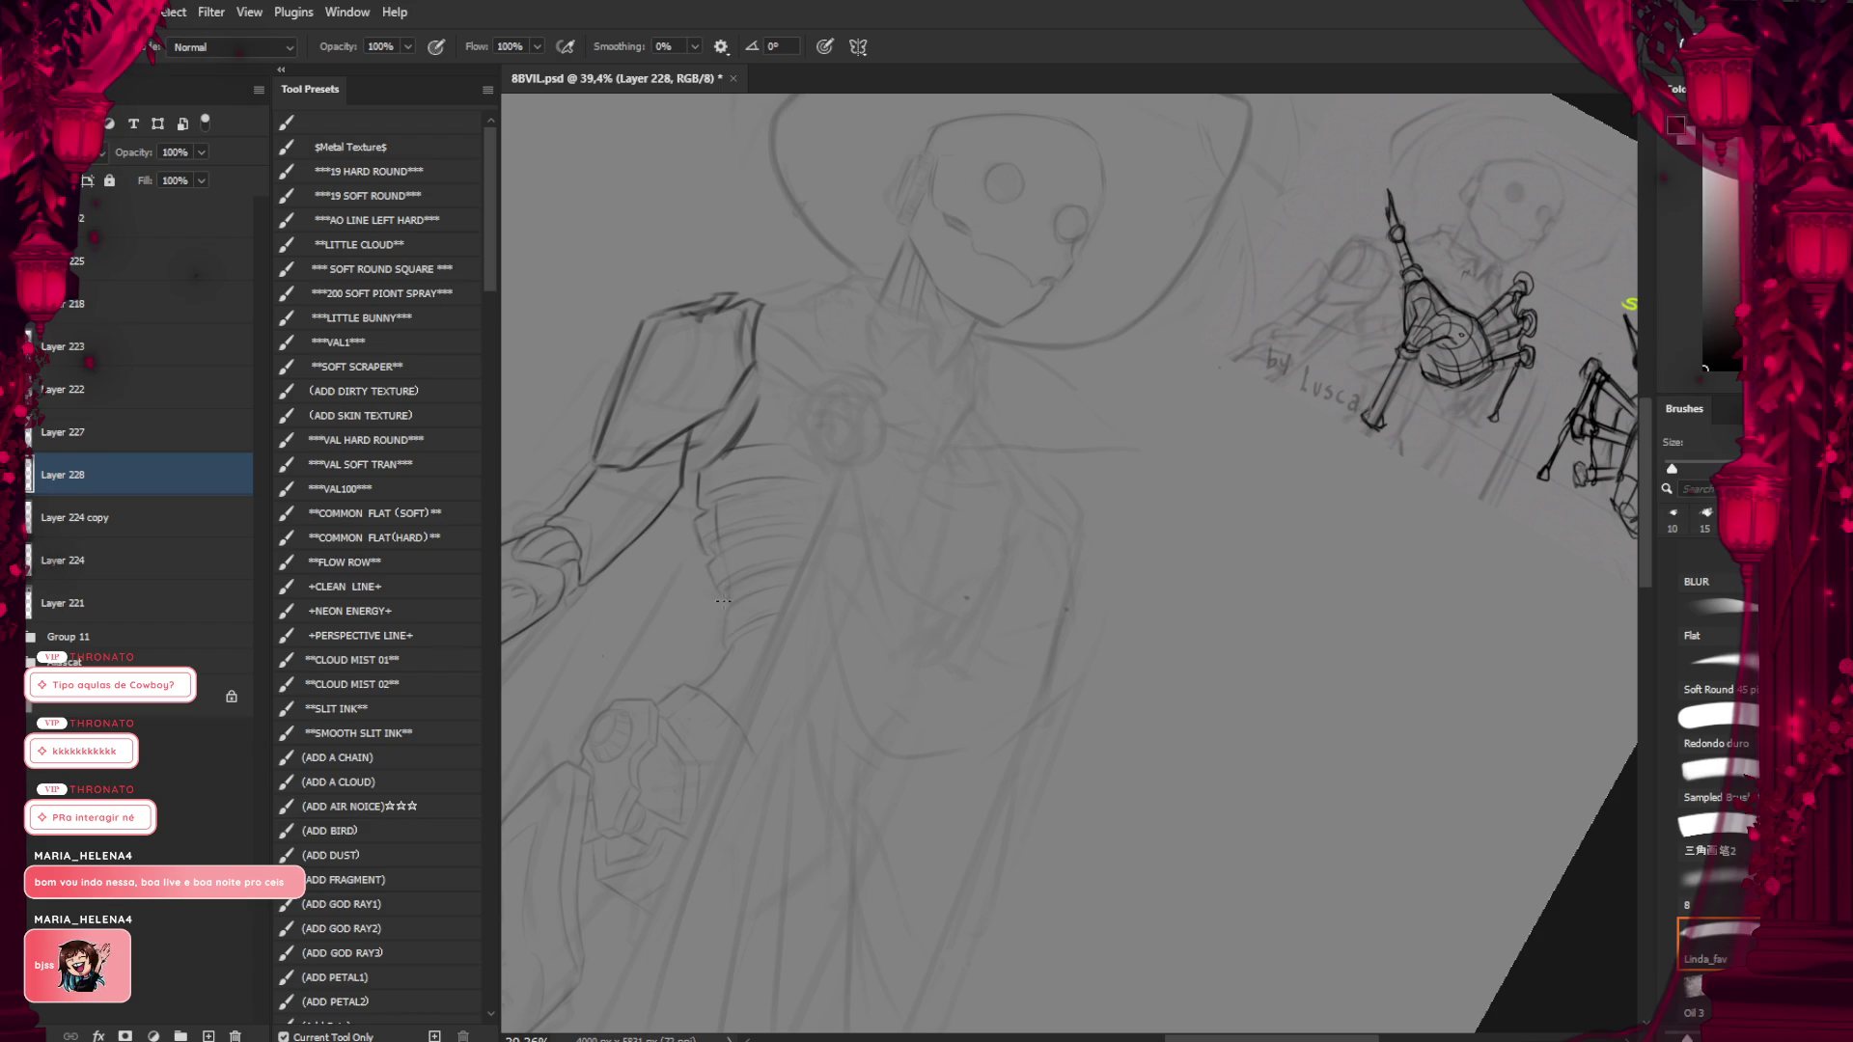
pyautogui.moveTo(722, 552); pyautogui.dragTo(691, 682)
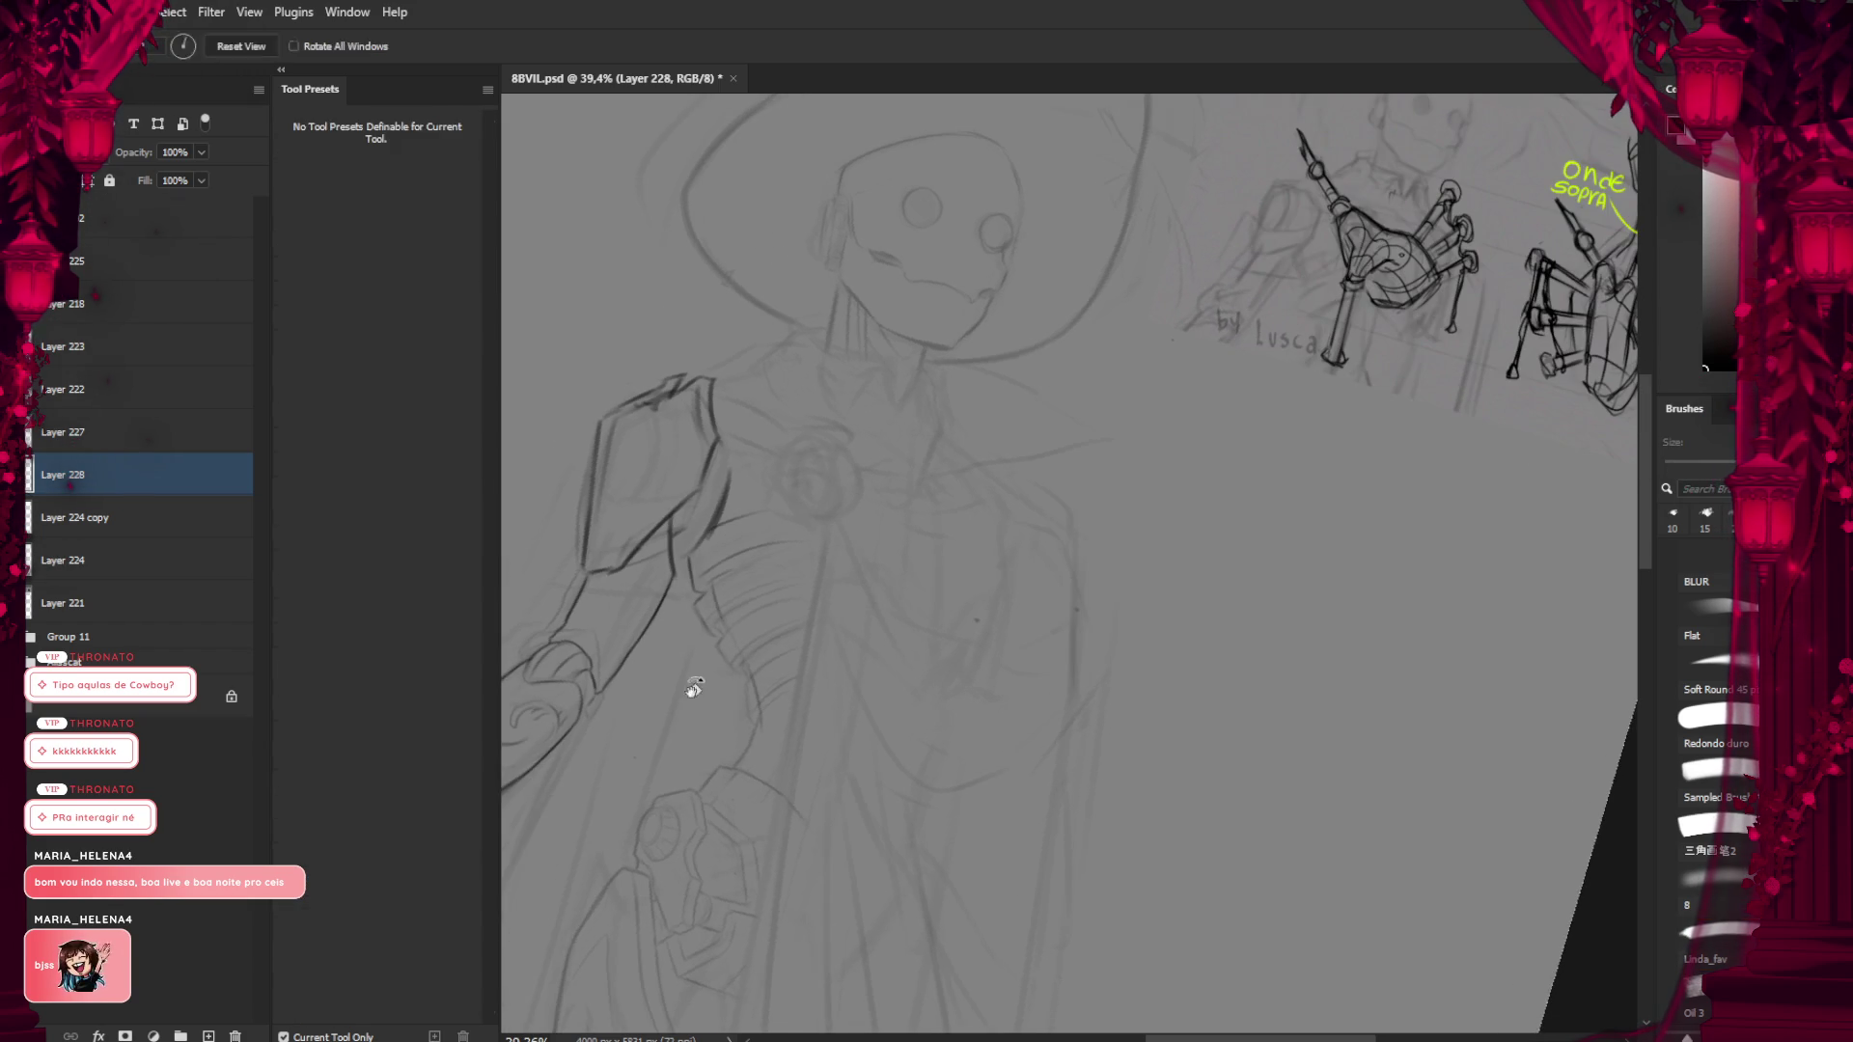
pyautogui.scroll(-5, 814, 440)
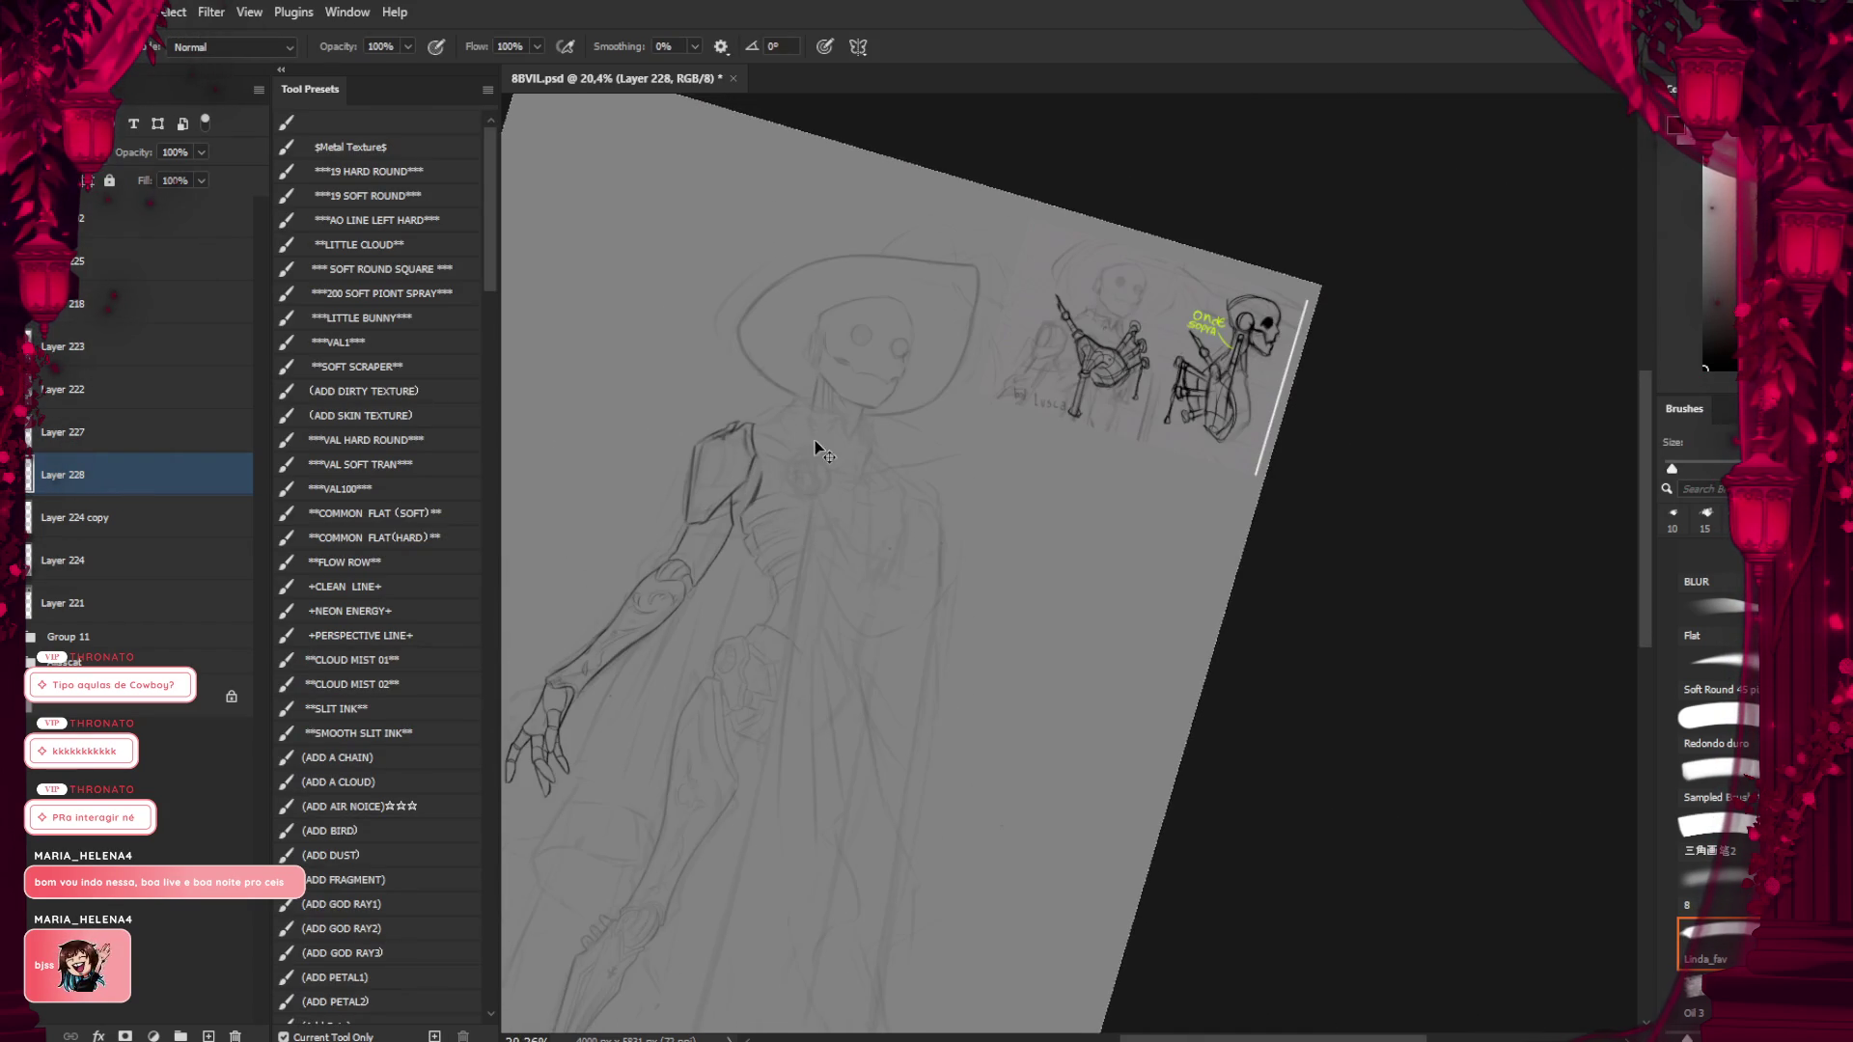
pyautogui.moveTo(776, 462); pyautogui.dragTo(789, 565)
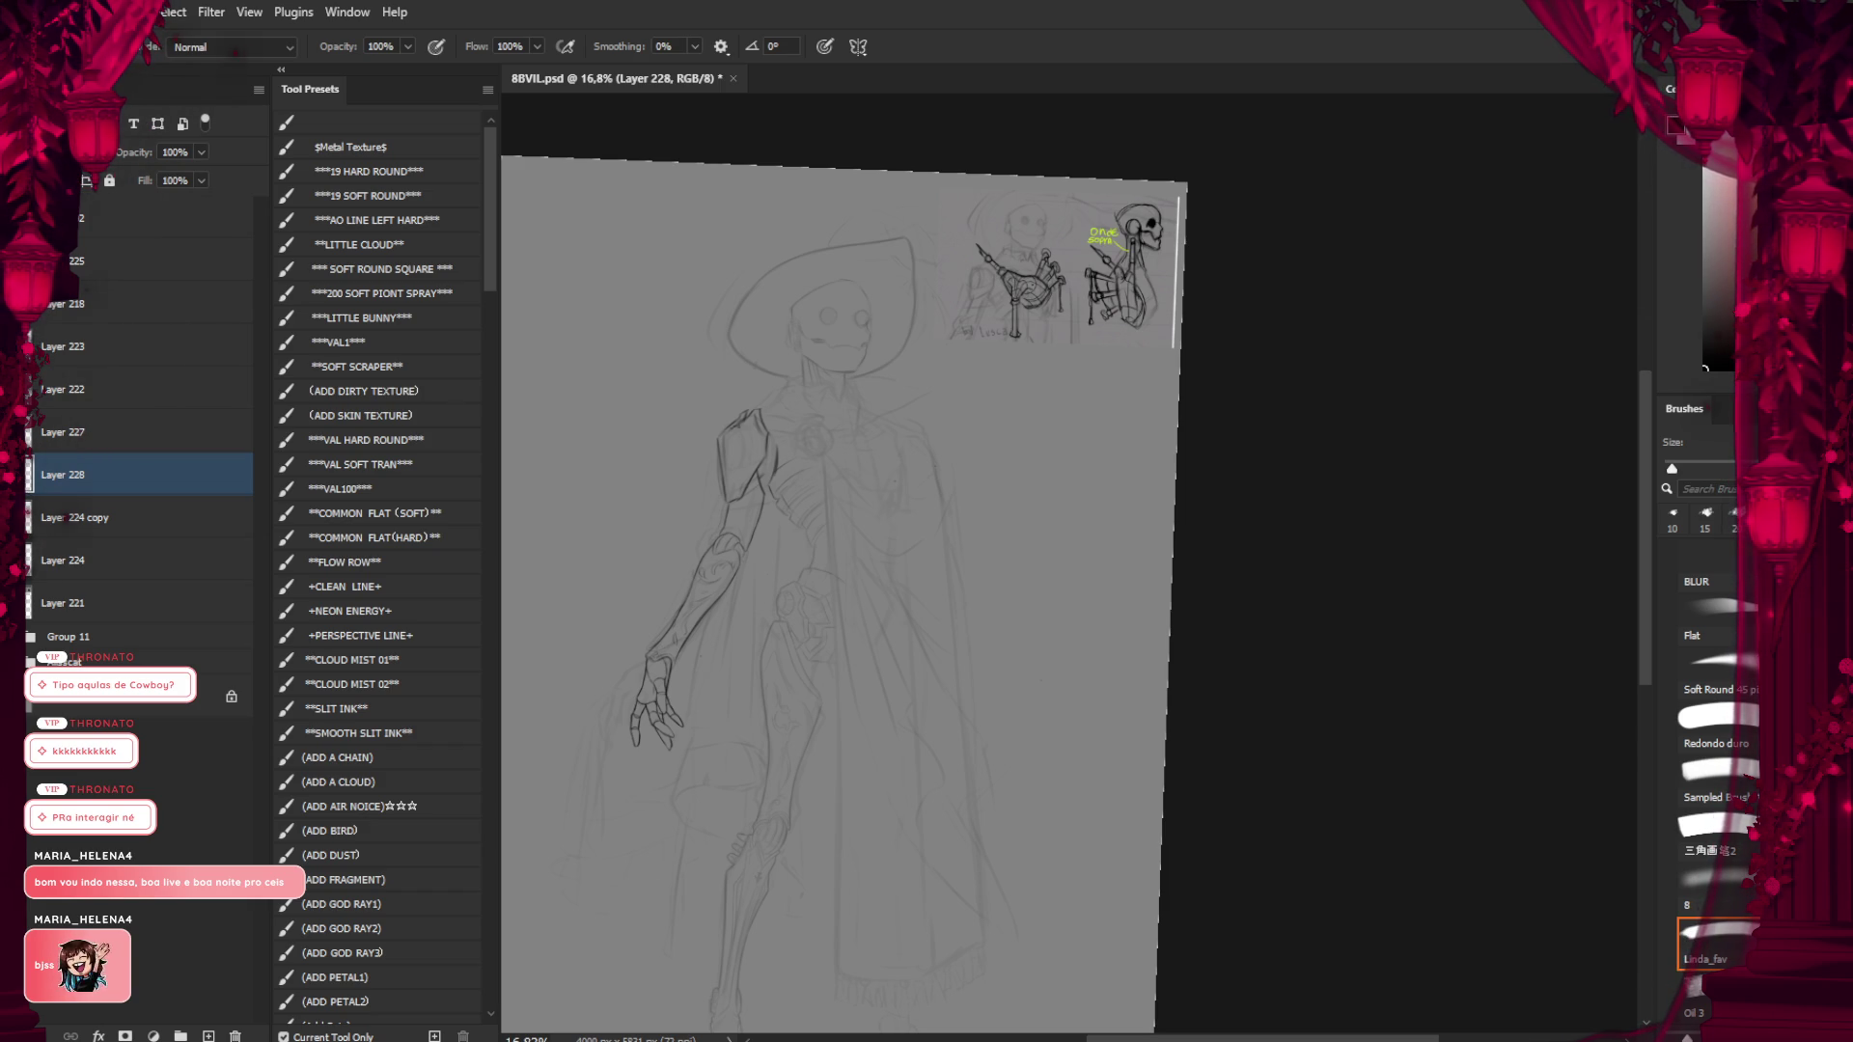
pyautogui.scroll(2, 716, 608)
pyautogui.scroll(2, 798, 562)
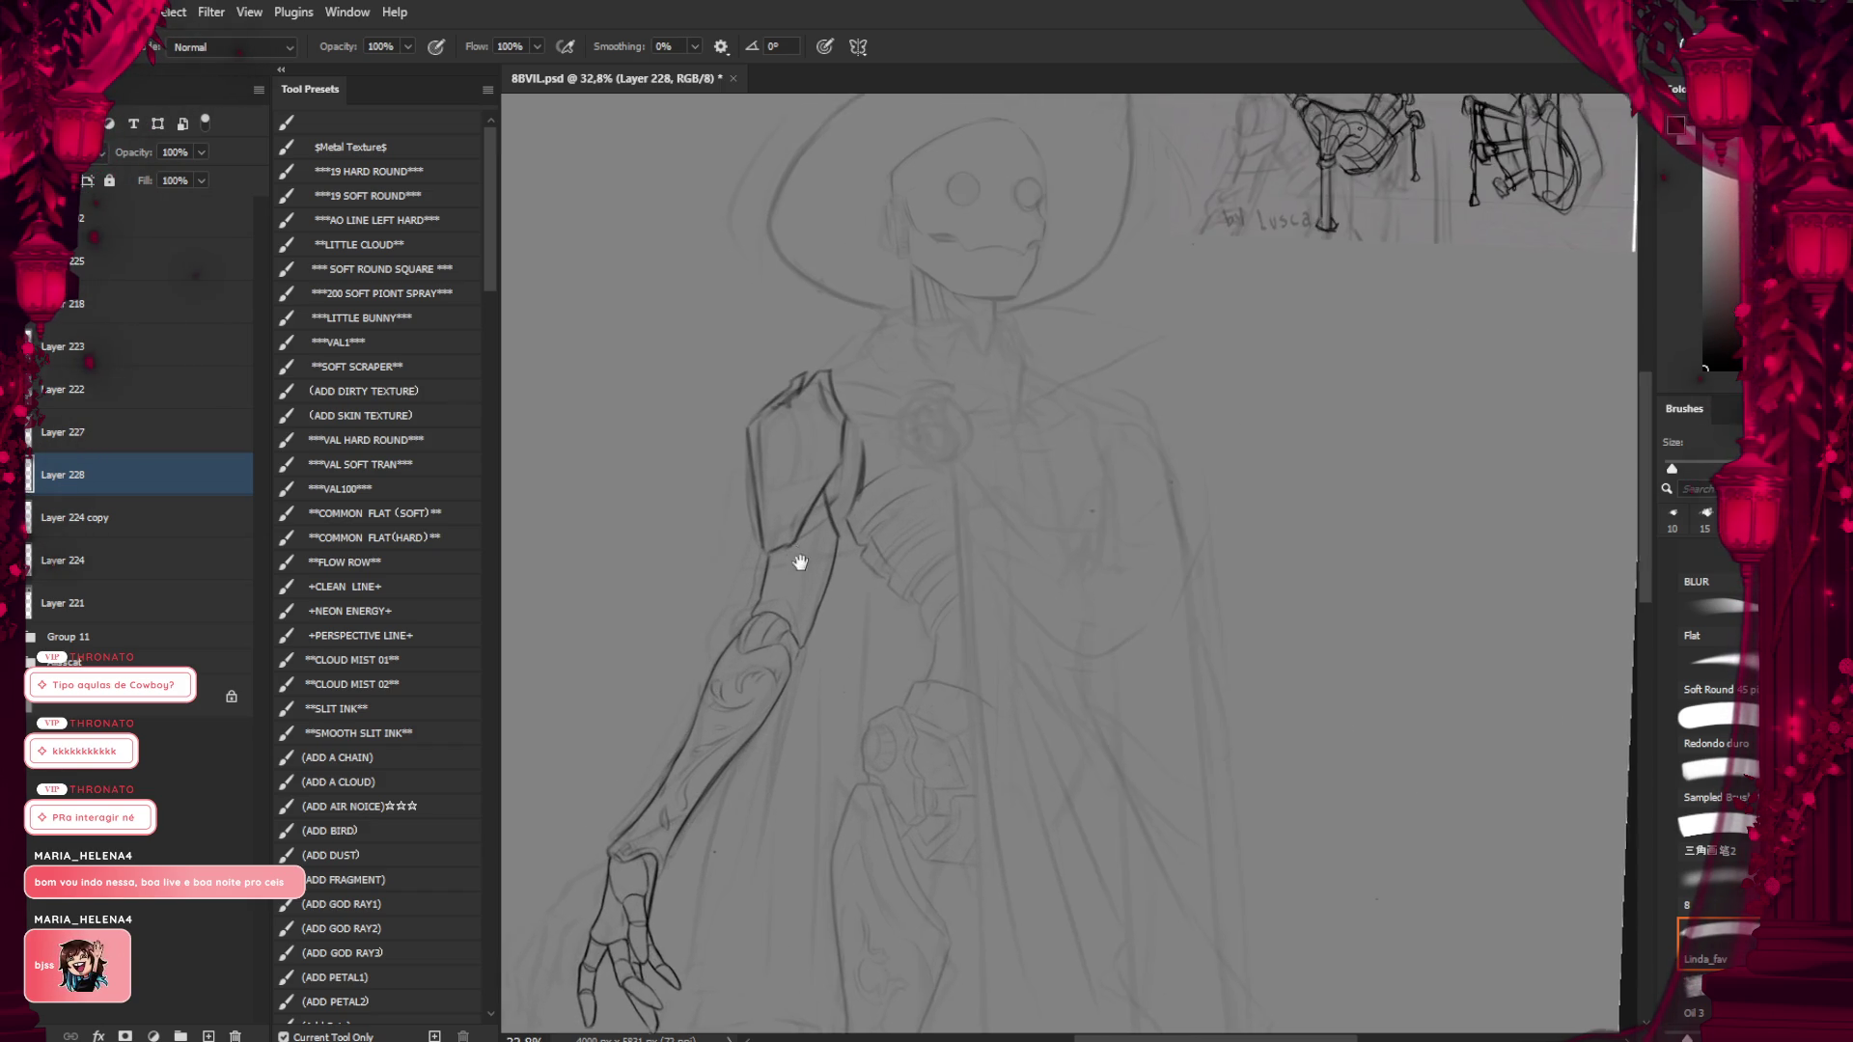
pyautogui.scroll(1, 856, 586)
pyautogui.scroll(1, 855, 586)
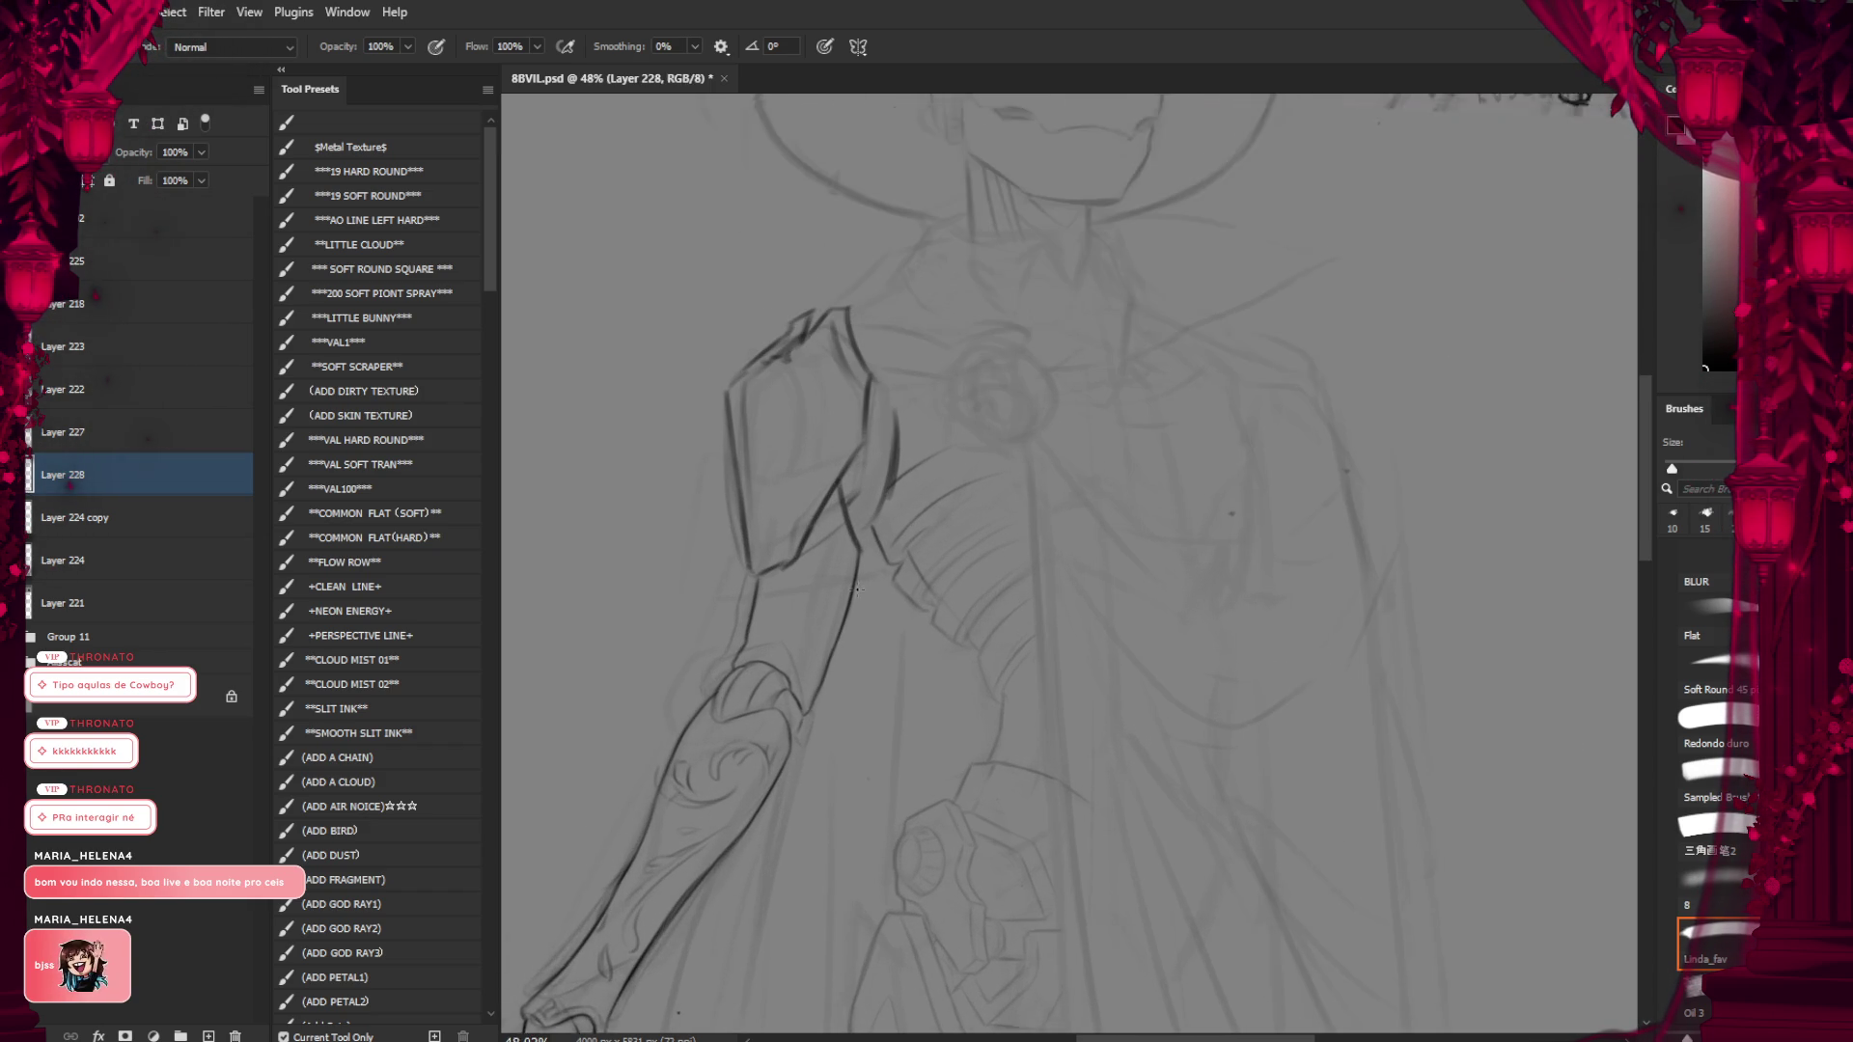
pyautogui.scroll(-1, 786, 691)
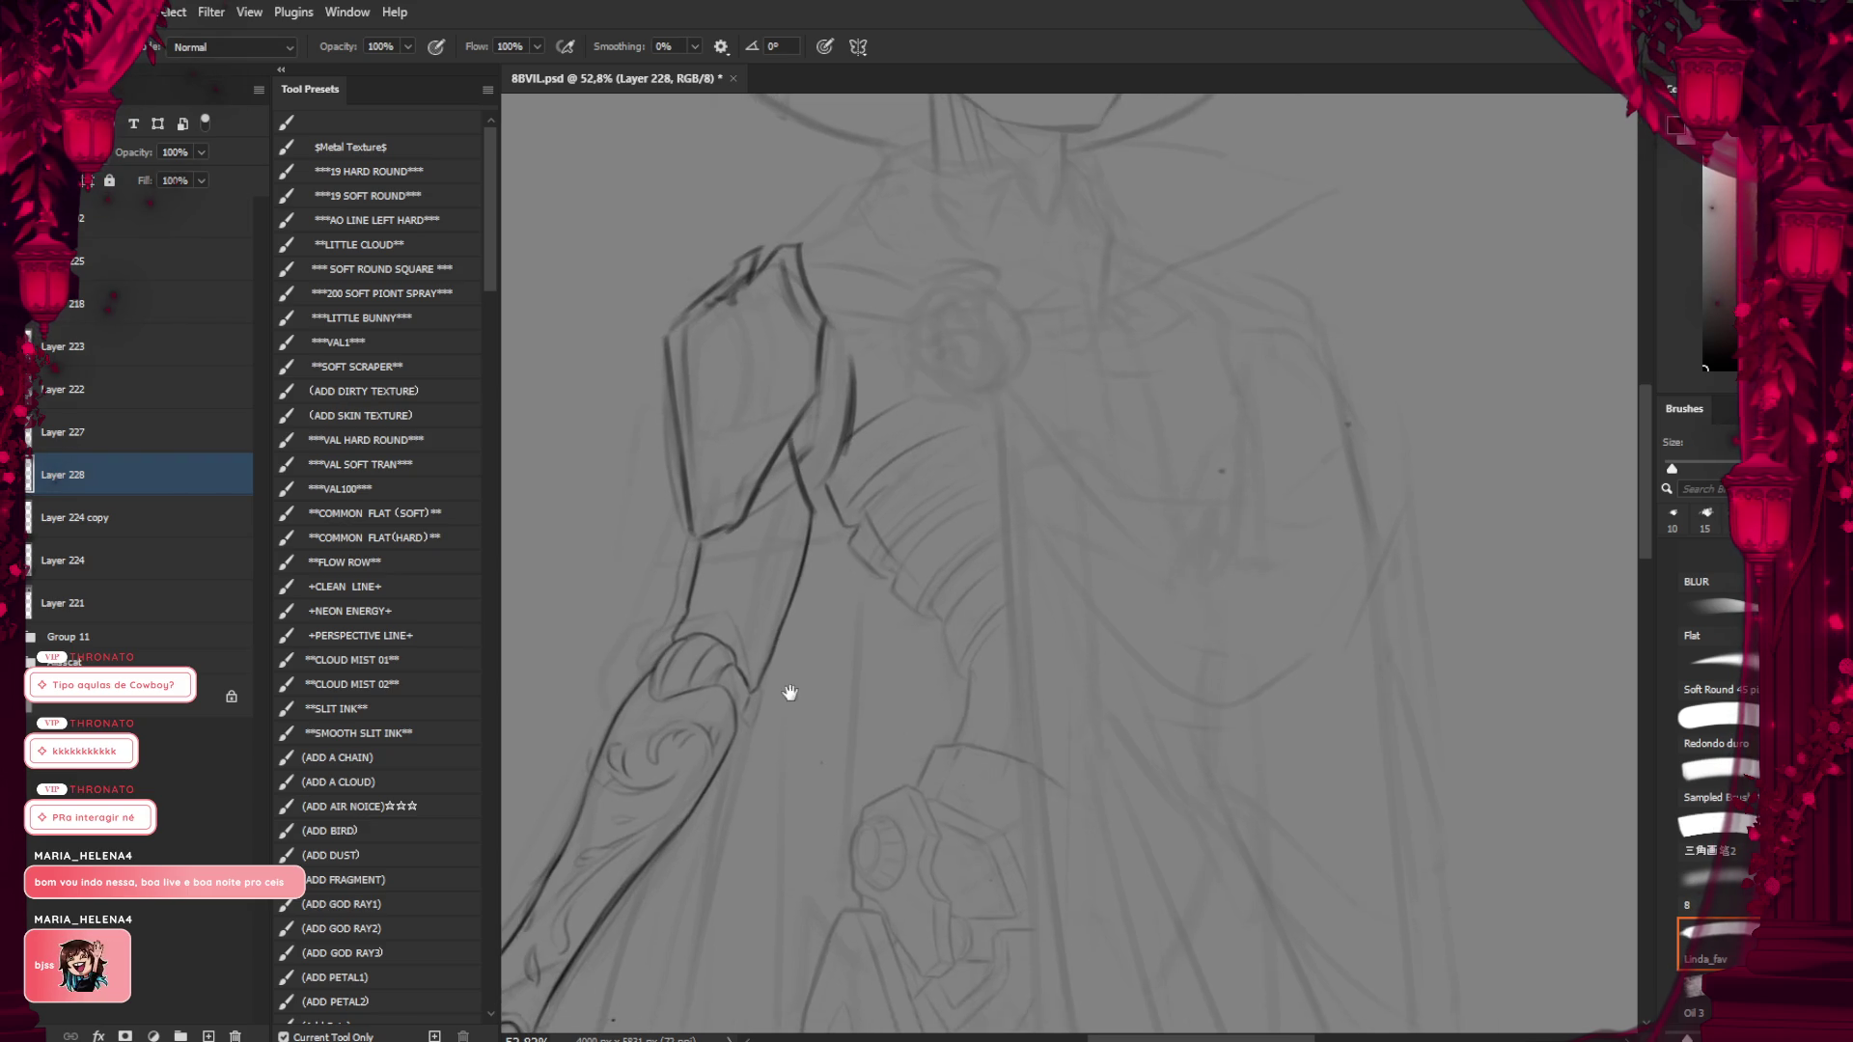
pyautogui.scroll(-1, 769, 670)
pyautogui.scroll(-1, 769, 670)
pyautogui.scroll(-3, 835, 367)
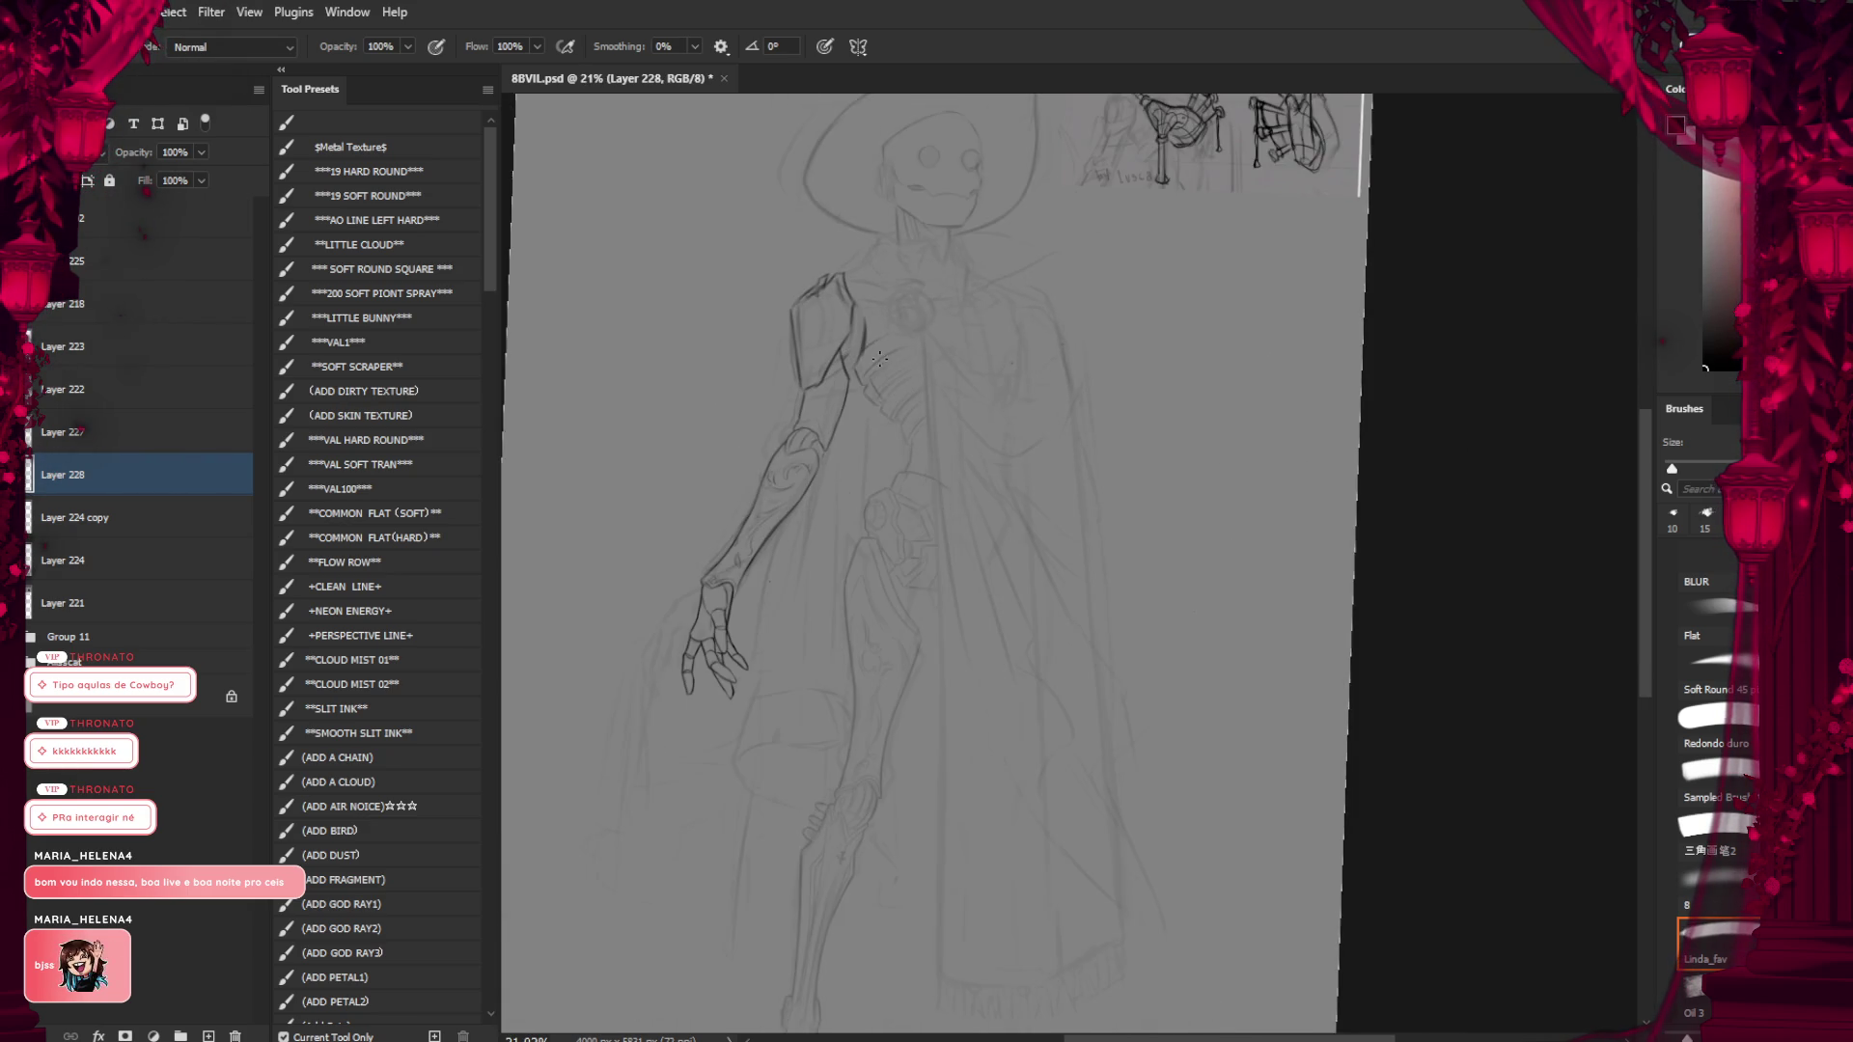
pyautogui.moveTo(849, 369); pyautogui.dragTo(781, 388)
# Compare the sketch layers by toggling their visibility and select Layer 224 copy
pyautogui.click(29, 517)
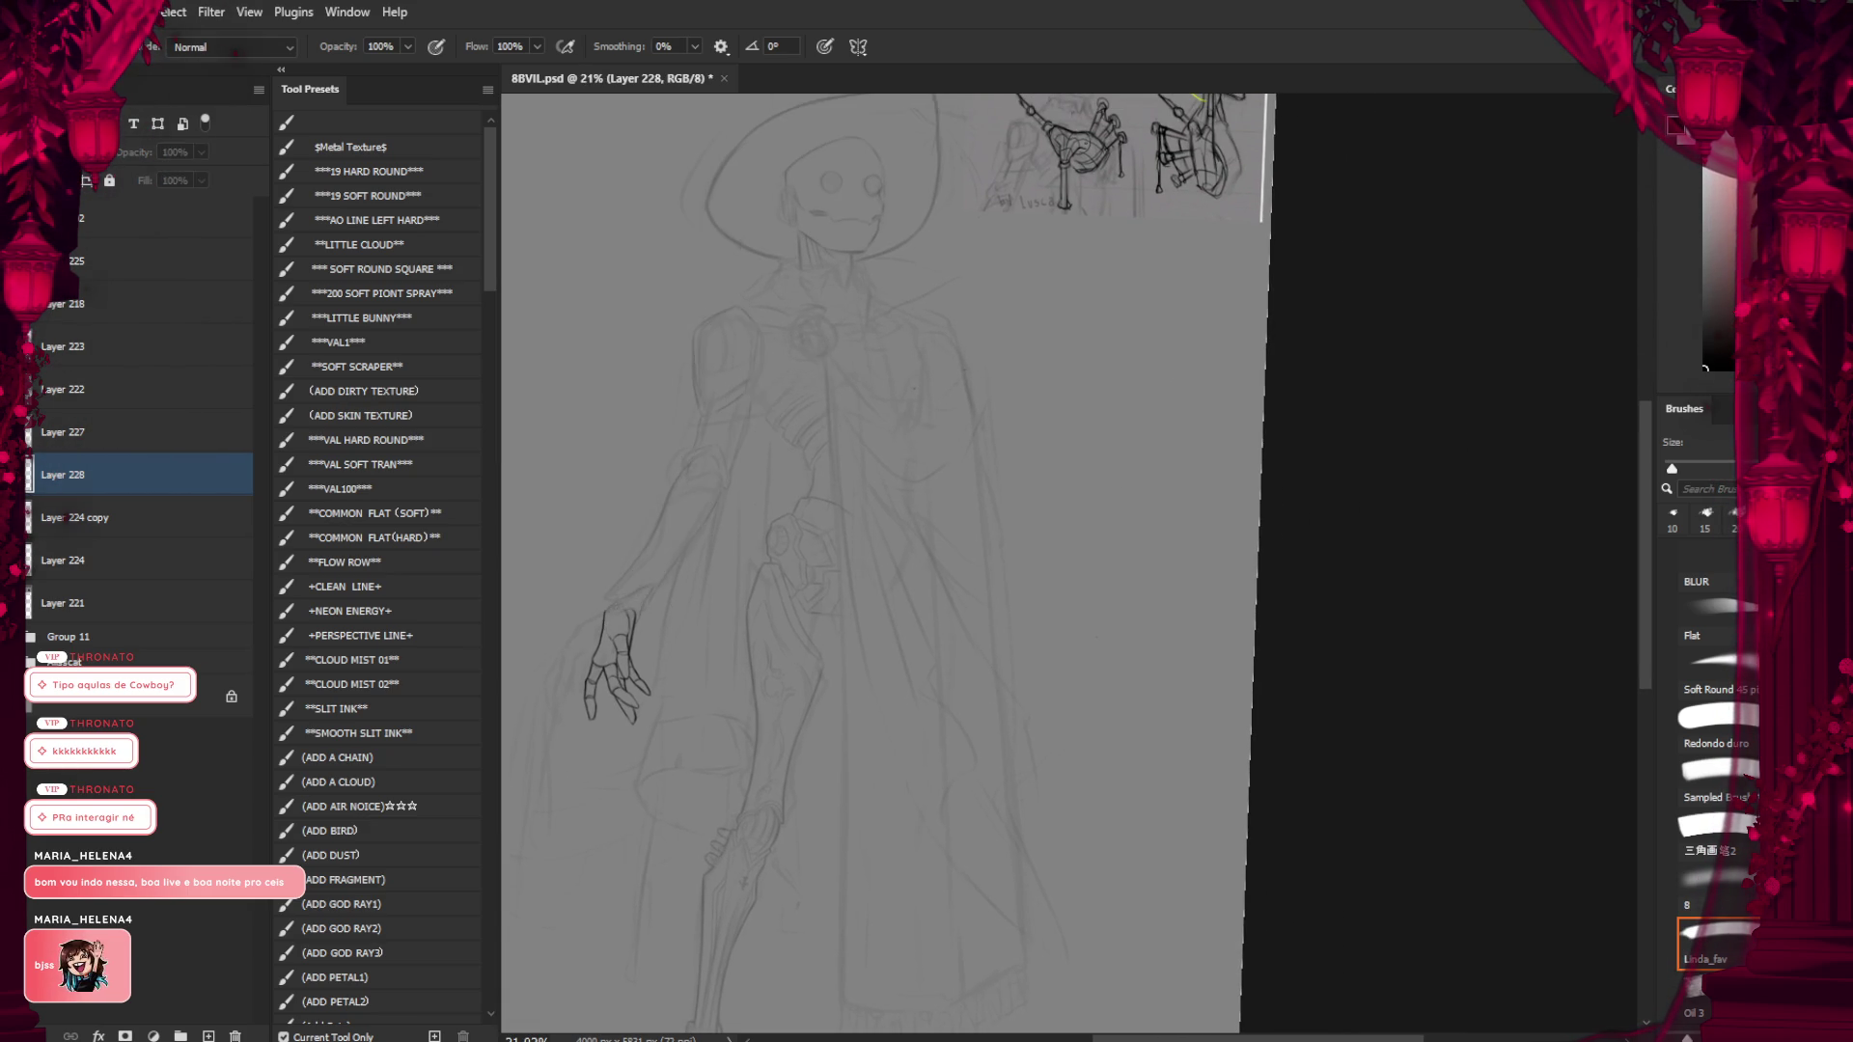
pyautogui.click(29, 517)
pyautogui.click(29, 559)
pyautogui.click(29, 560)
pyautogui.click(68, 517)
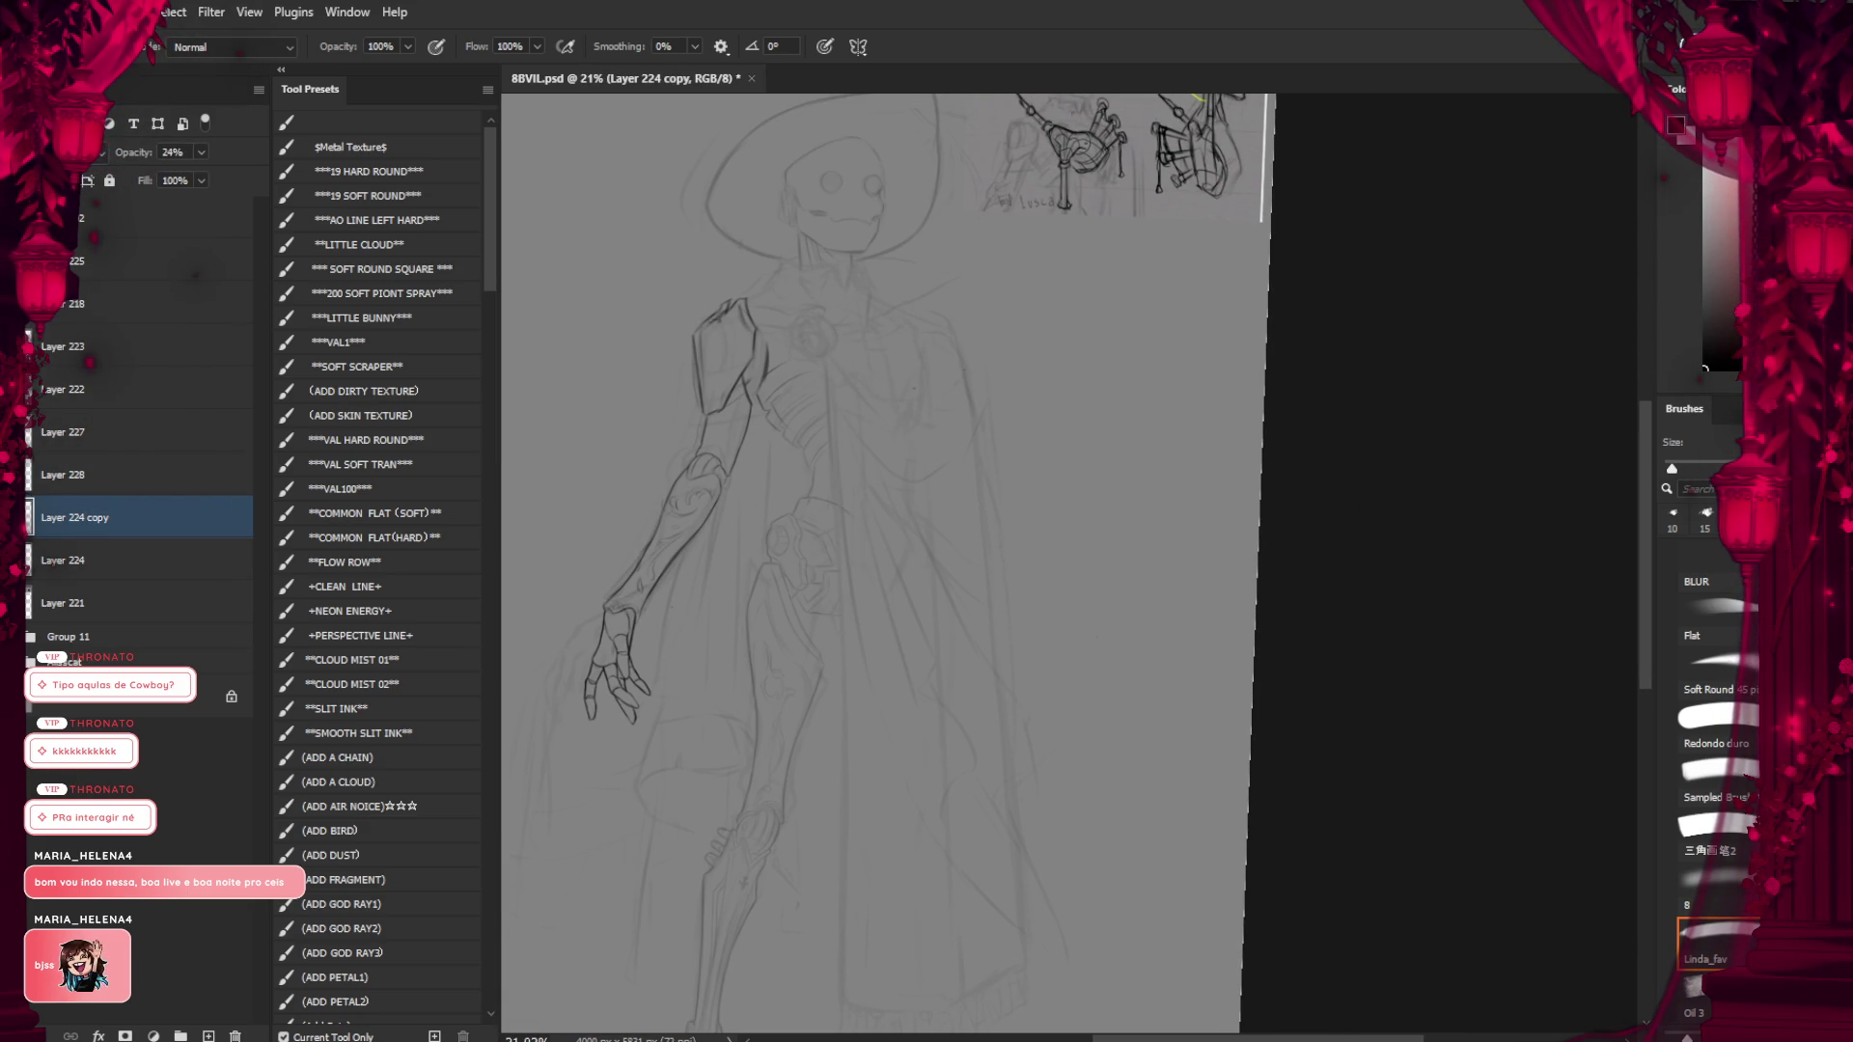
pyautogui.click(29, 517)
pyautogui.click(29, 517)
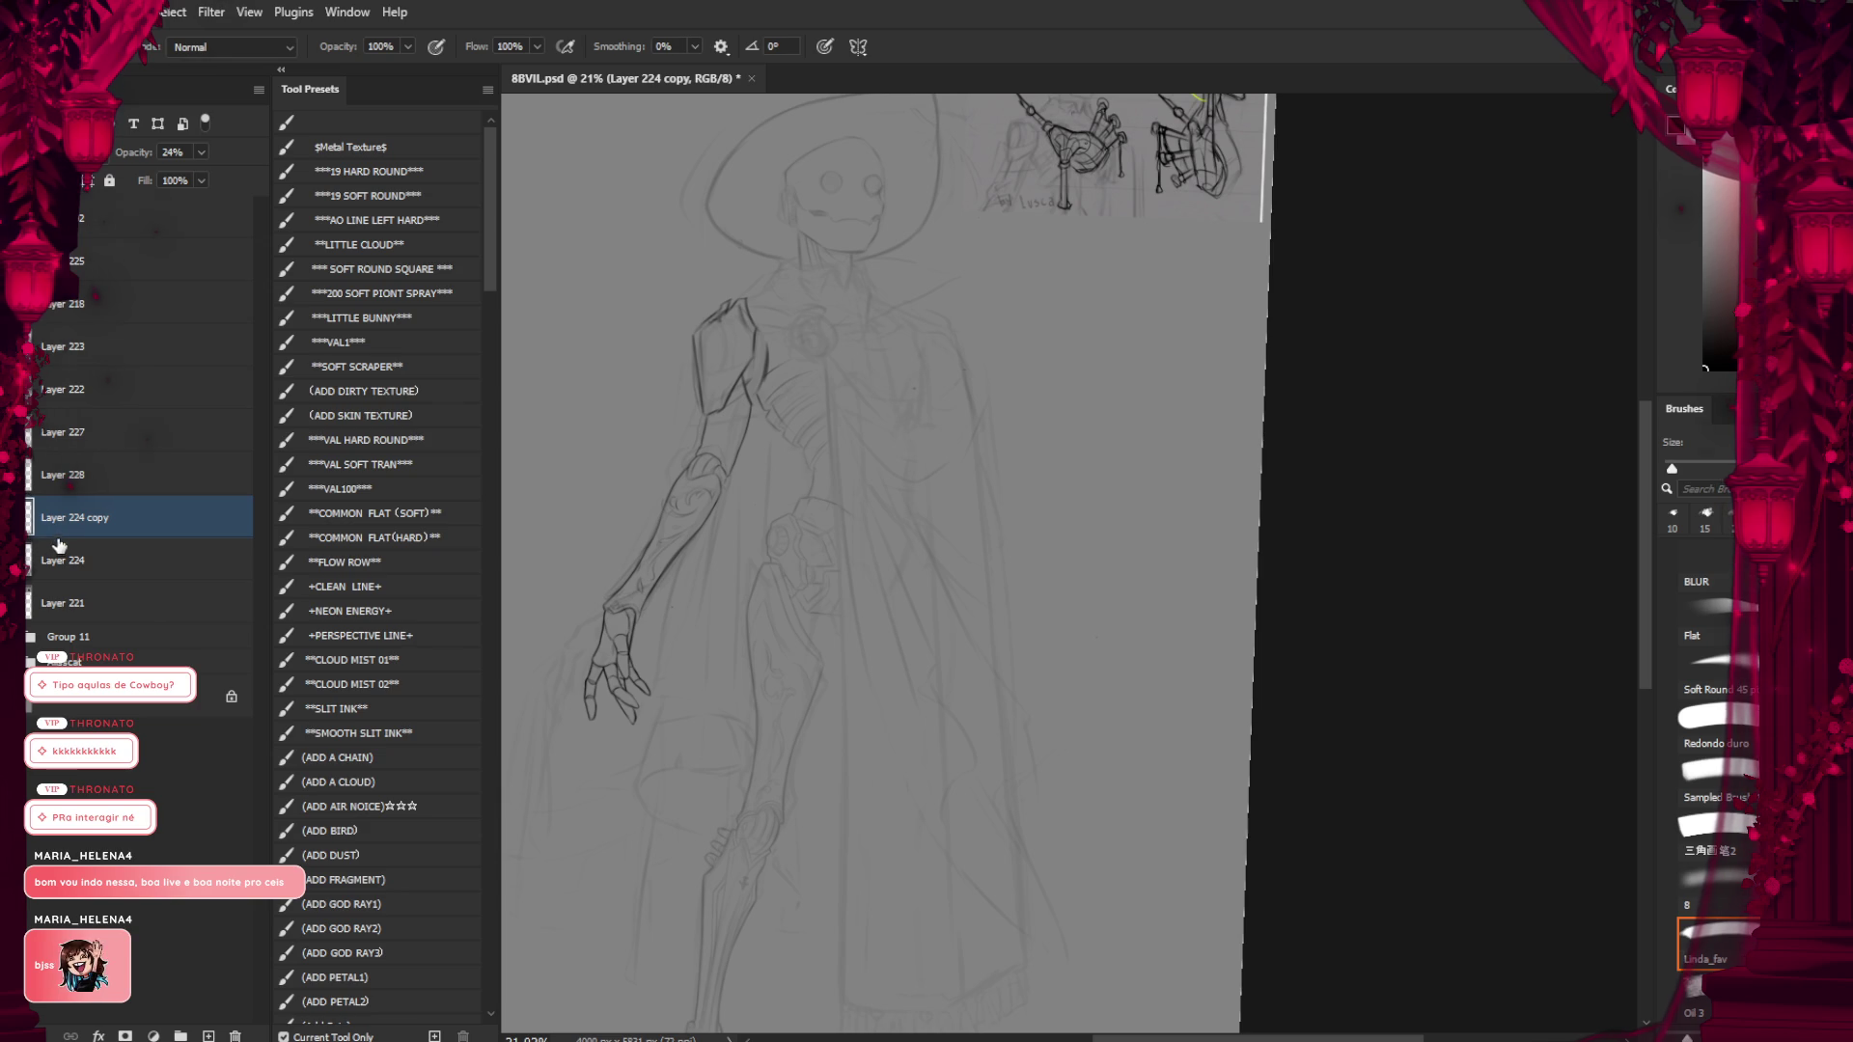
# Compare recent hand, arm and head strokes with undo/redo, then set Layer 224 copy opacity to 38%
pyautogui.hotkey('ctrl', 'z')
pyautogui.hotkey('ctrl', 'shift', 'z')
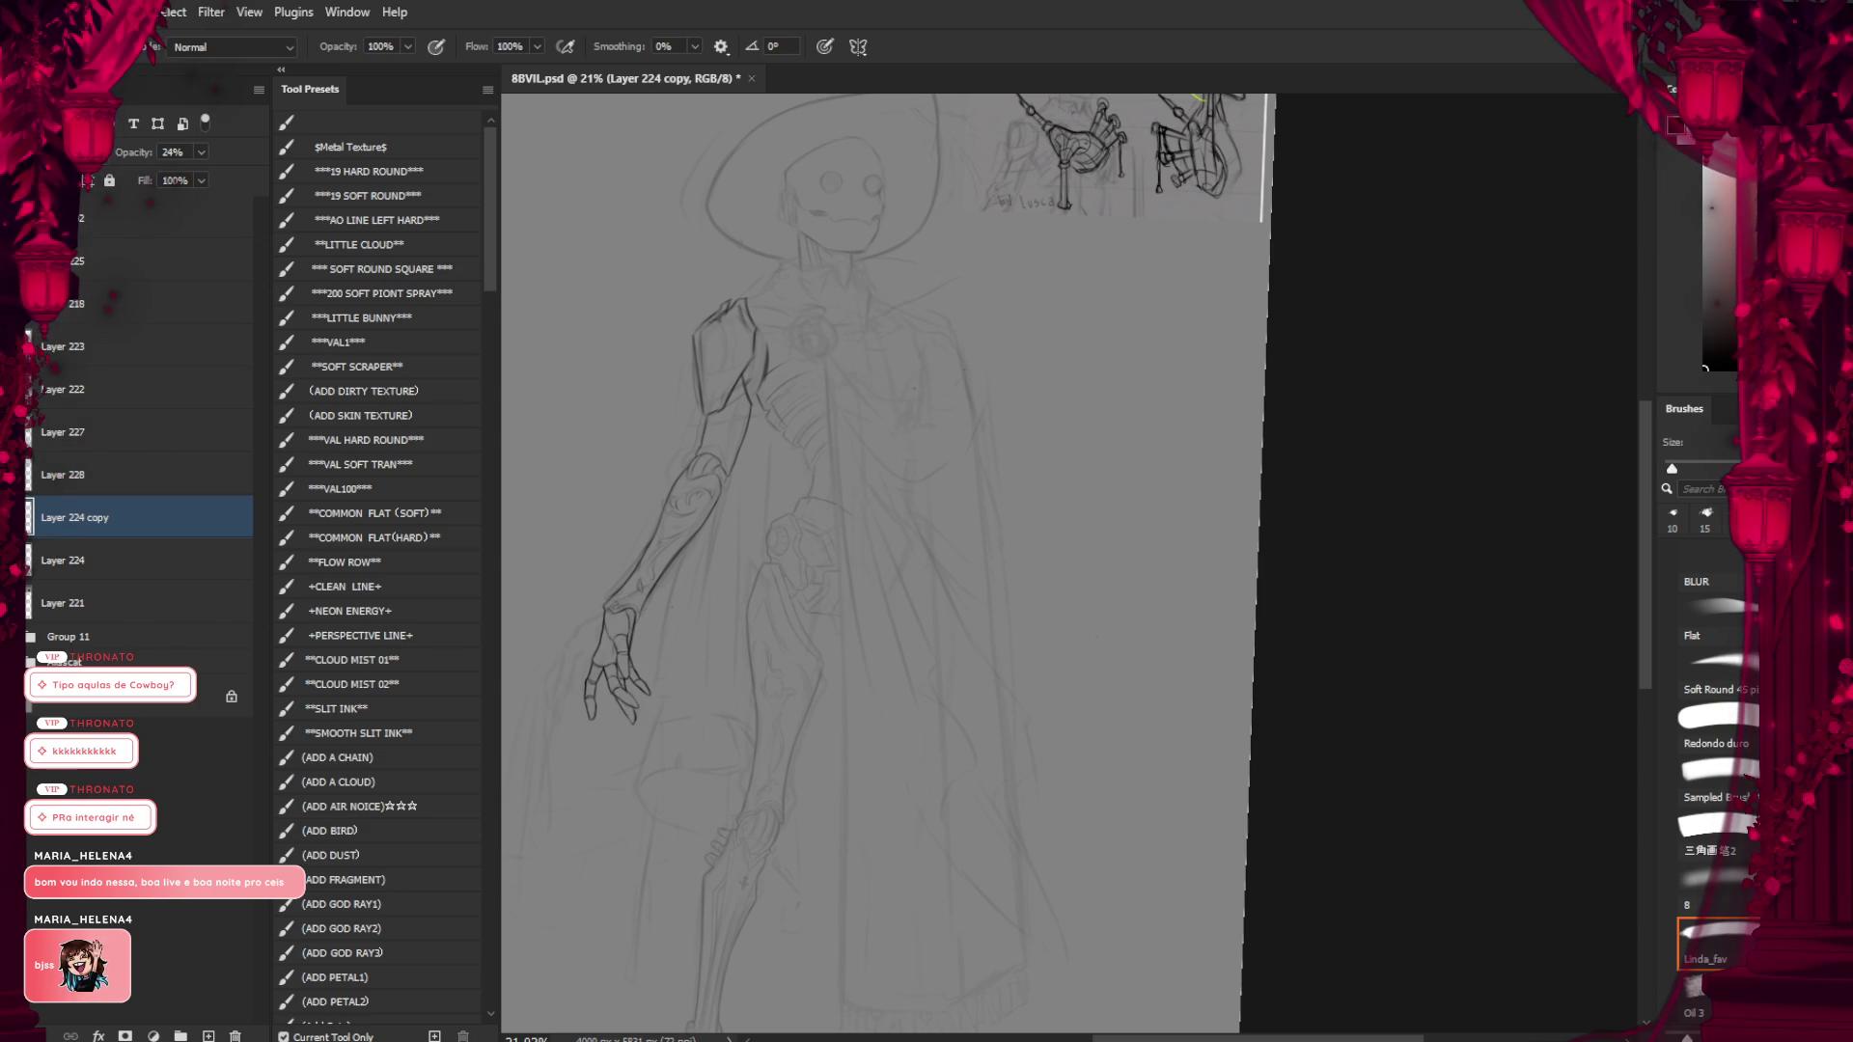
pyautogui.hotkey('ctrl', 'z')
pyautogui.hotkey('ctrl', 'shift', 'z')
pyautogui.hotkey('ctrl', 'z')
pyautogui.hotkey('ctrl', 'shift', 'z')
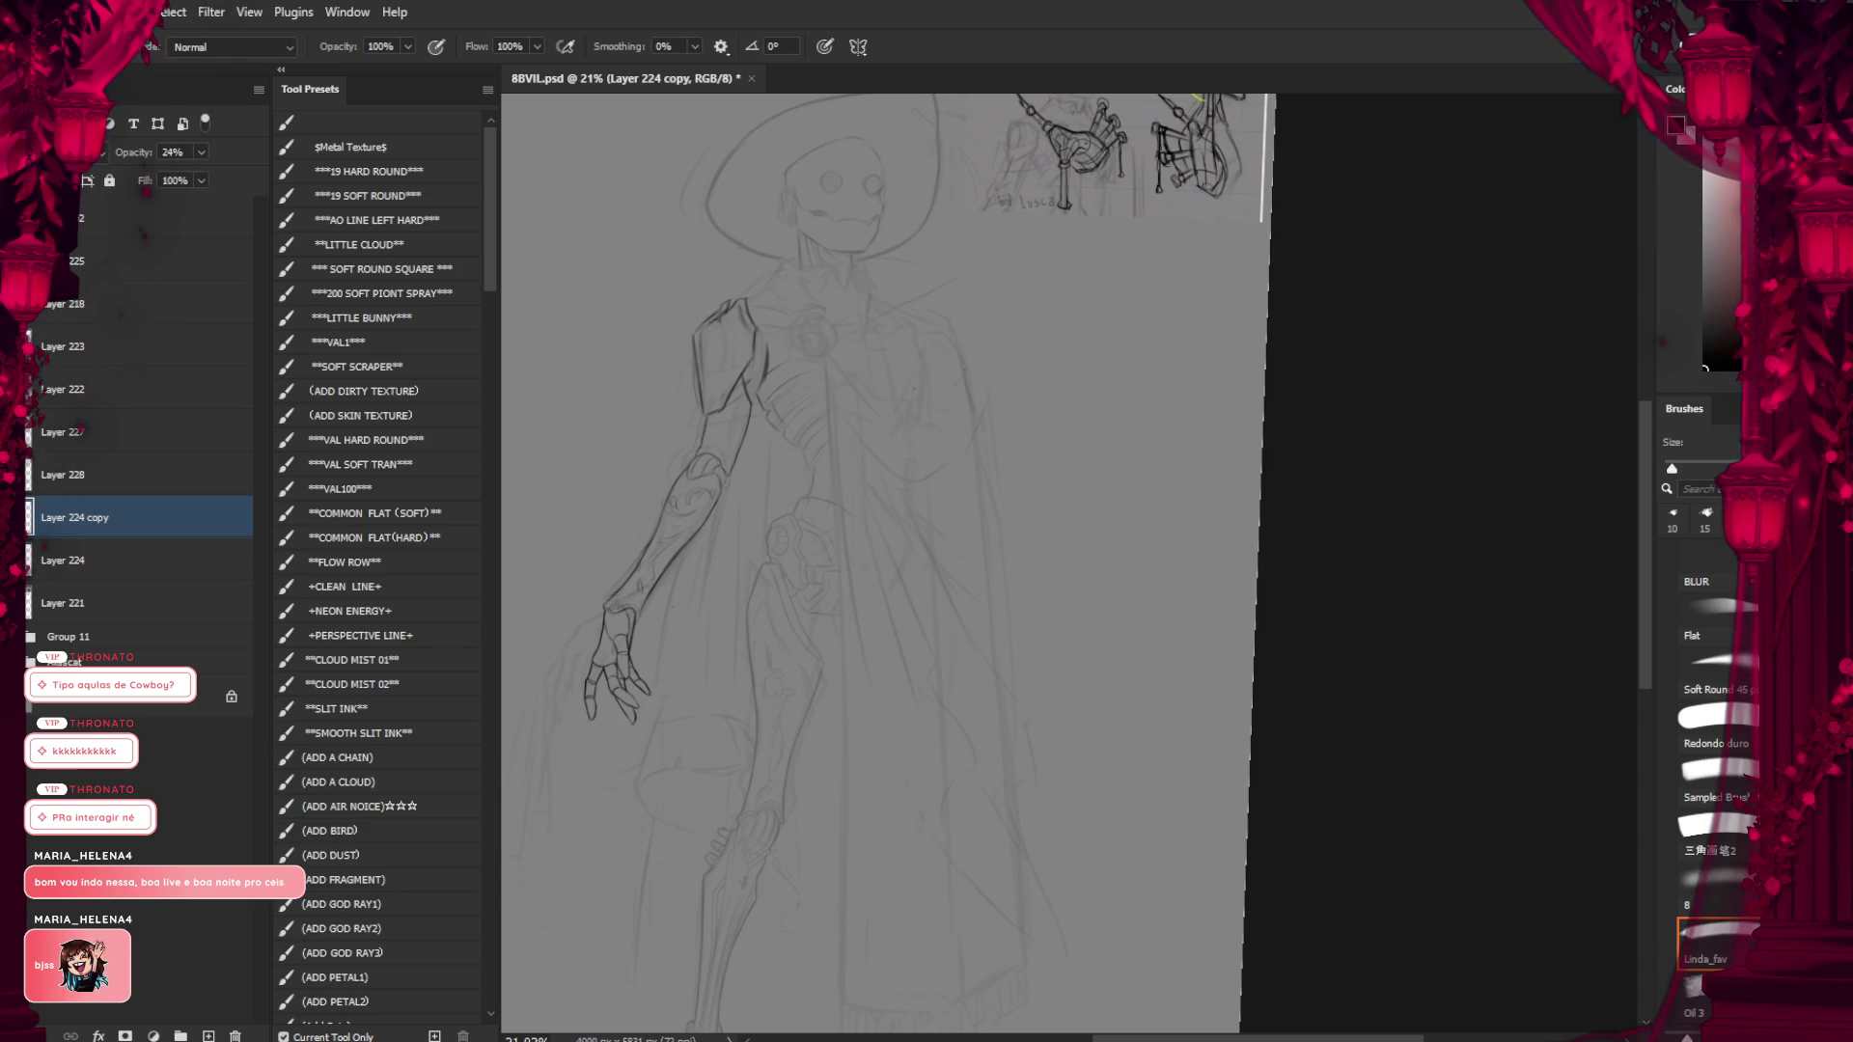
pyautogui.hotkey('ctrl', 'z')
pyautogui.hotkey('ctrl', 'shift', 'z')
pyautogui.hotkey('ctrl', 'z')
pyautogui.hotkey('ctrl', 'shift', 'z')
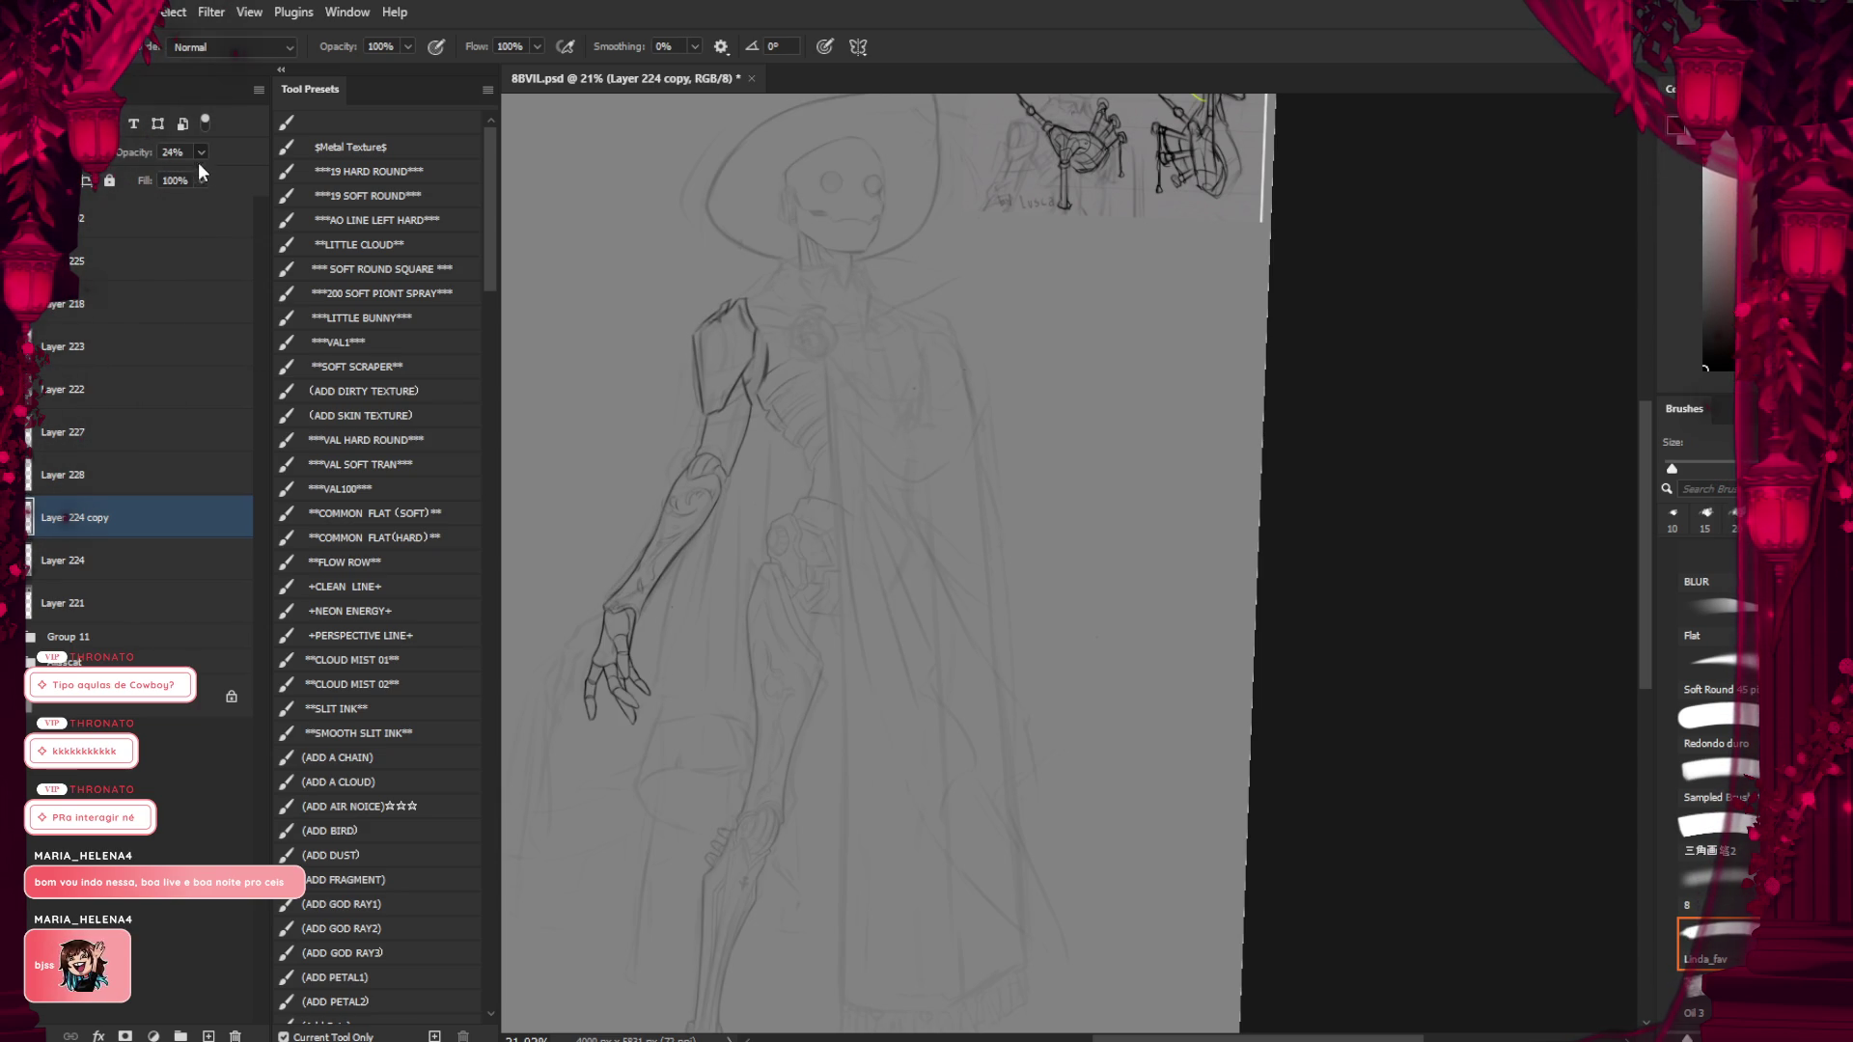
pyautogui.moveTo(199, 162)
pyautogui.mouseDown()
pyautogui.moveTo(232, 185)
pyautogui.moveTo(197, 172)
pyautogui.mouseUp()
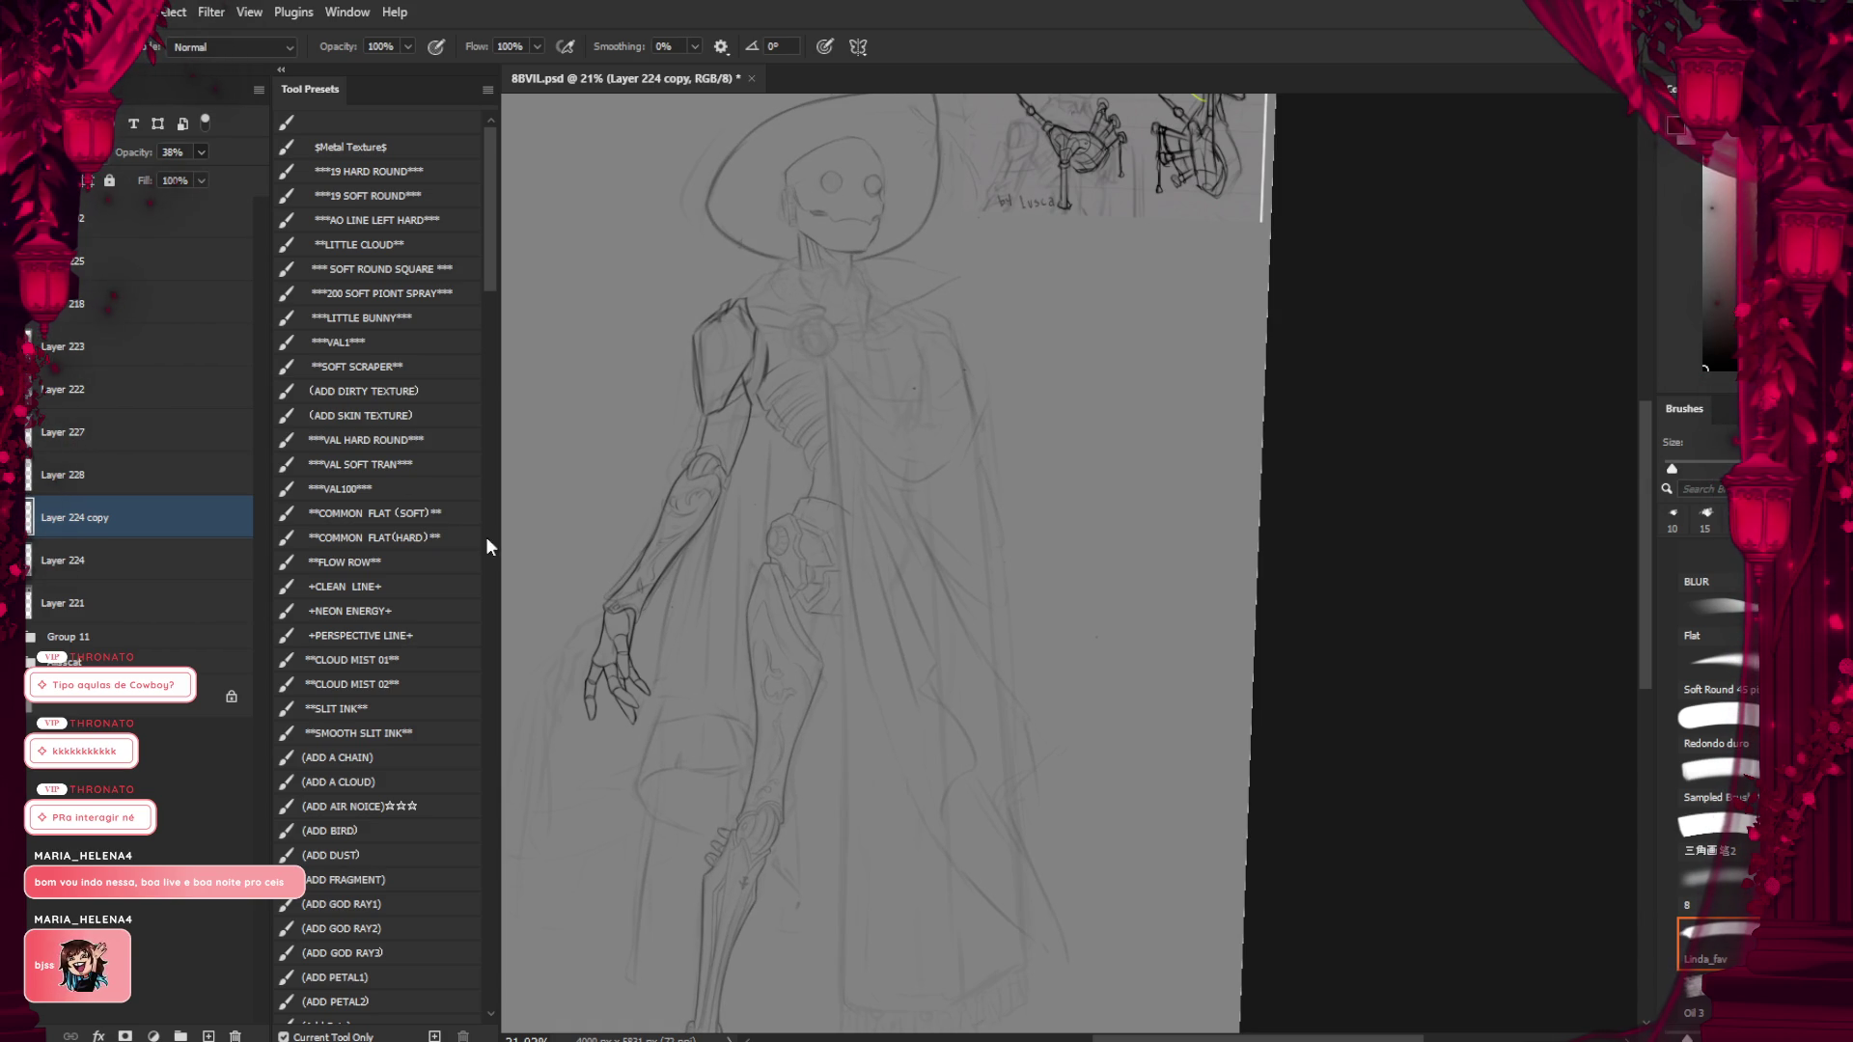
pyautogui.click(79, 431)
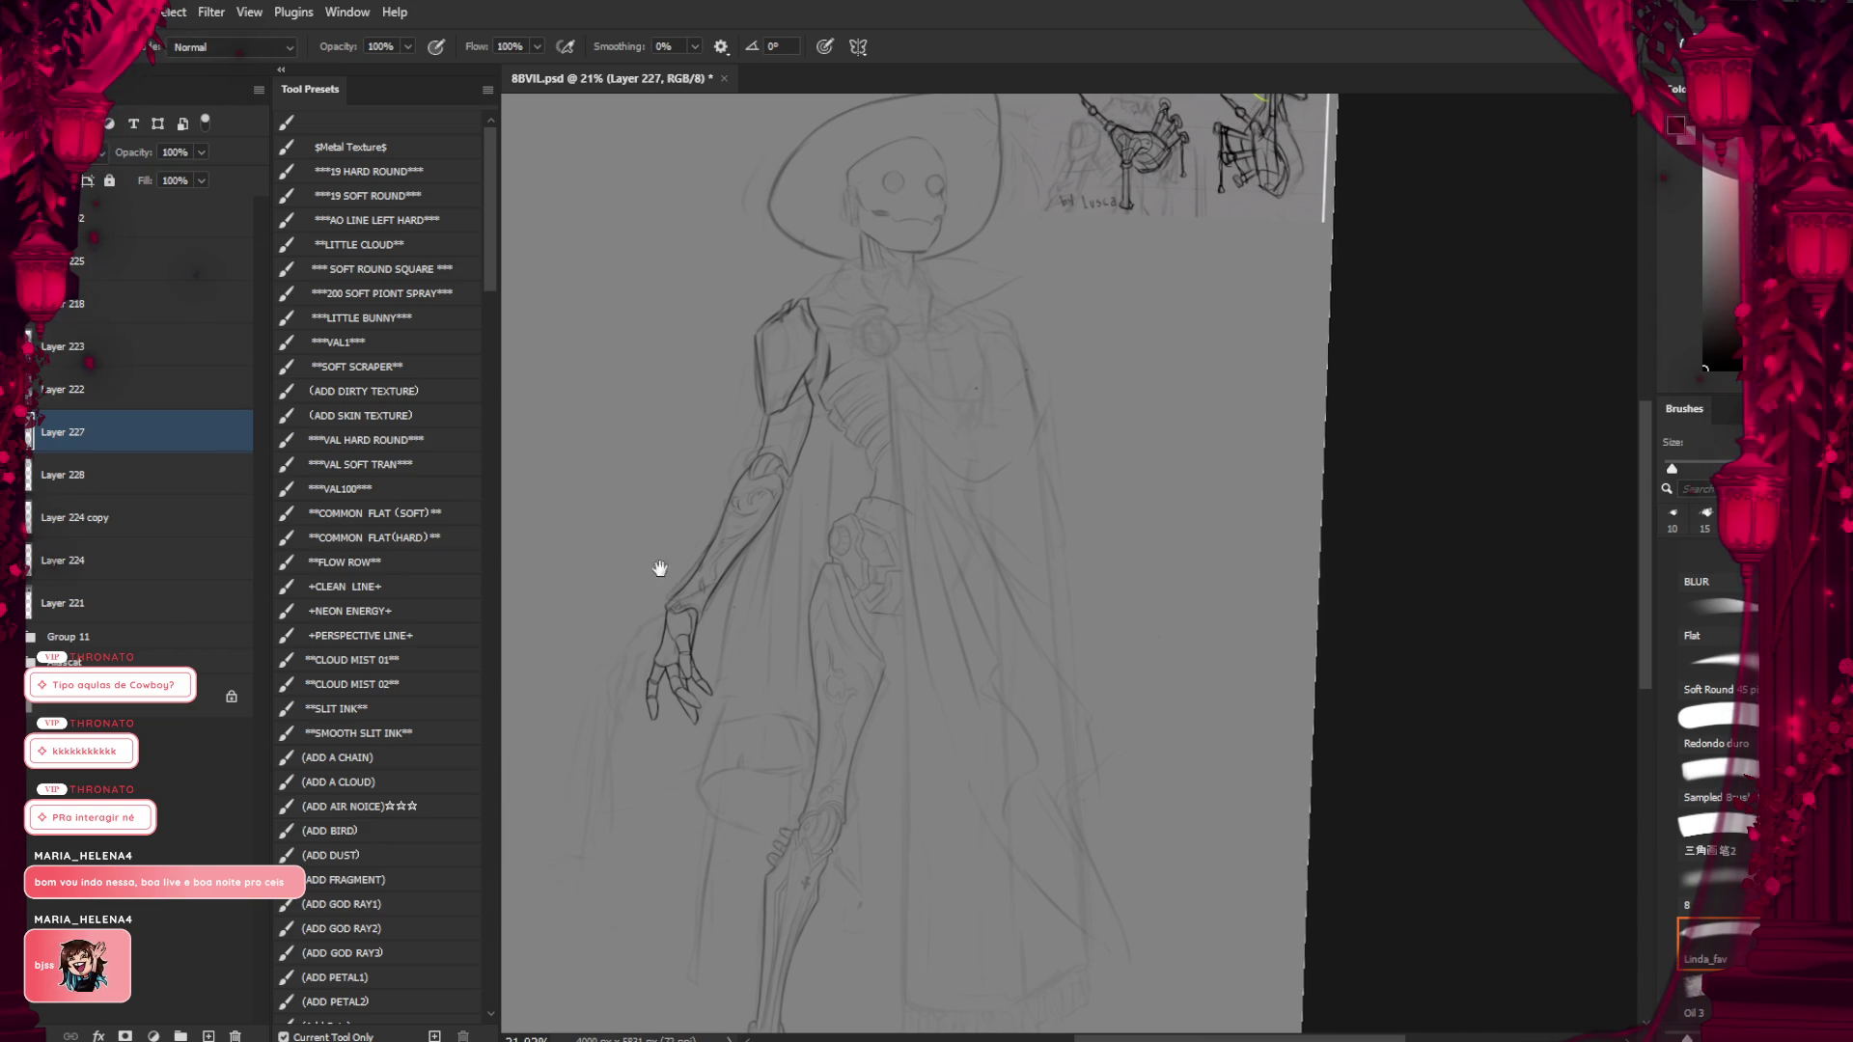
pyautogui.moveTo(556, 582); pyautogui.dragTo(860, 582)
pyautogui.press('t')
pyautogui.hotkey('ctrl', '+')
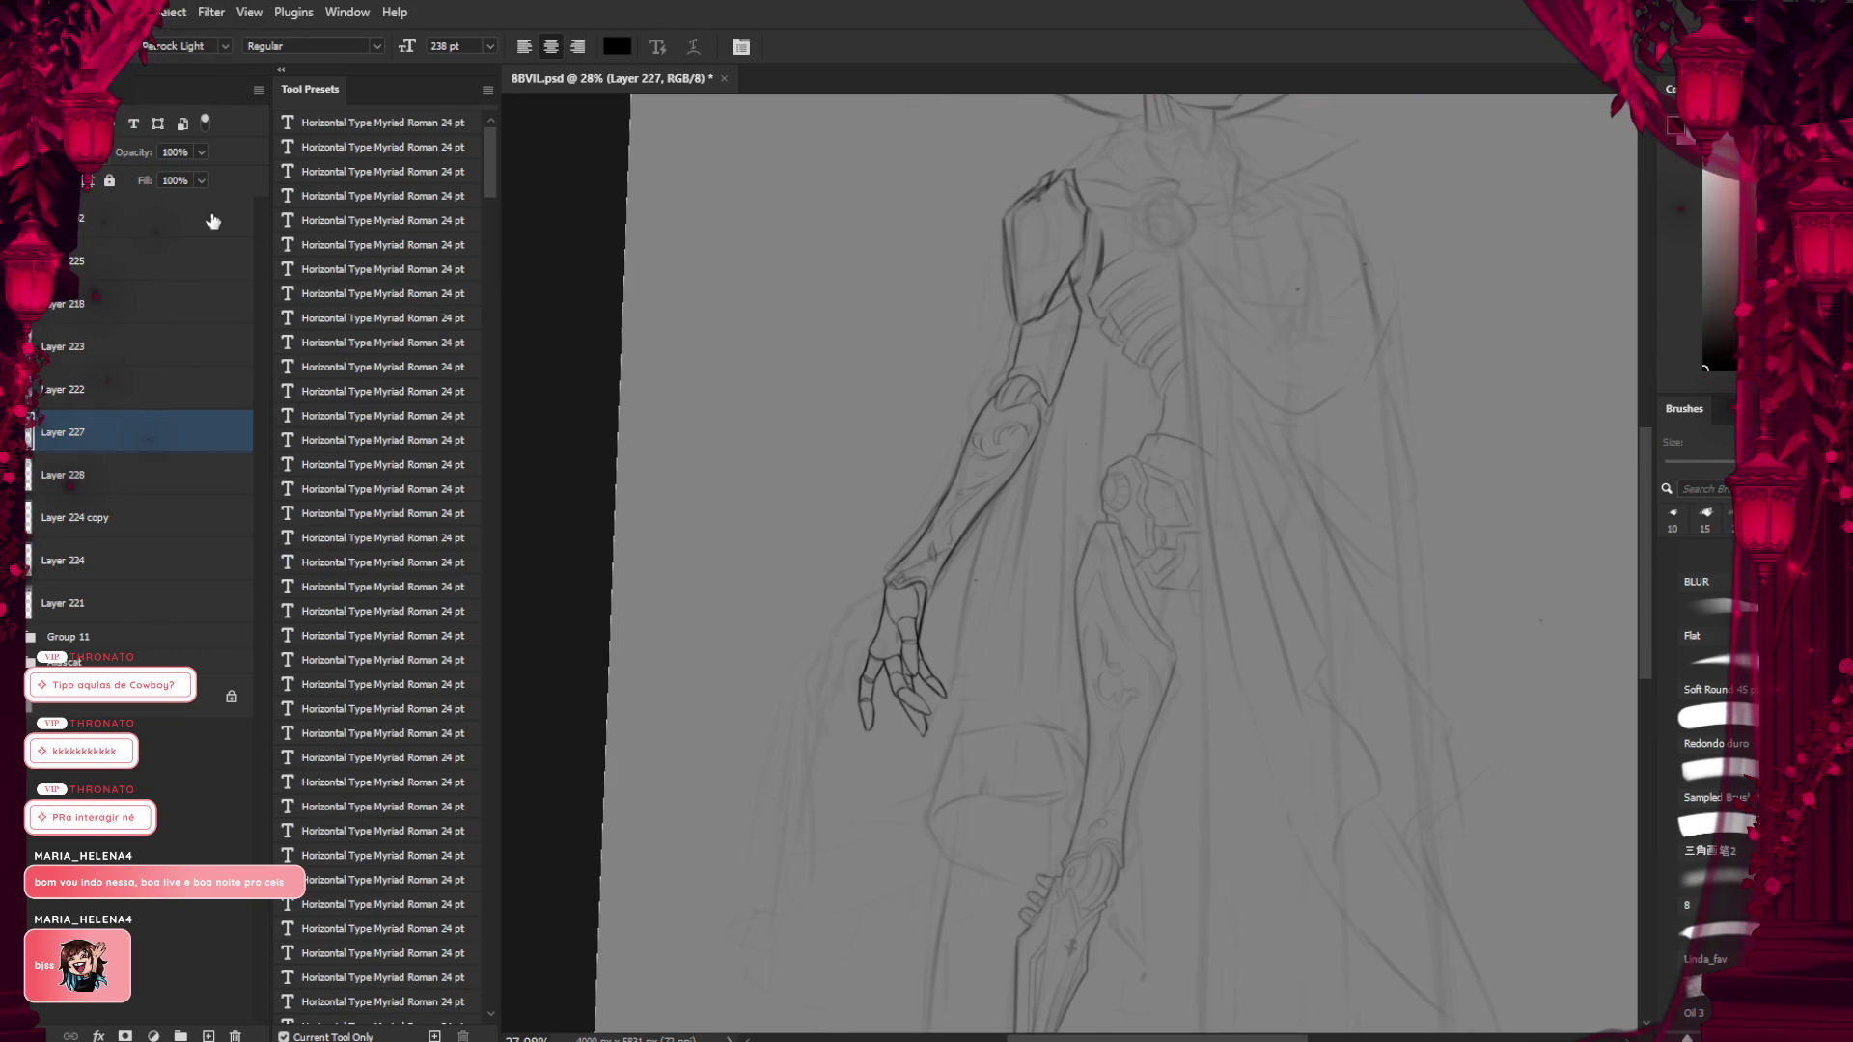
pyautogui.press('v')
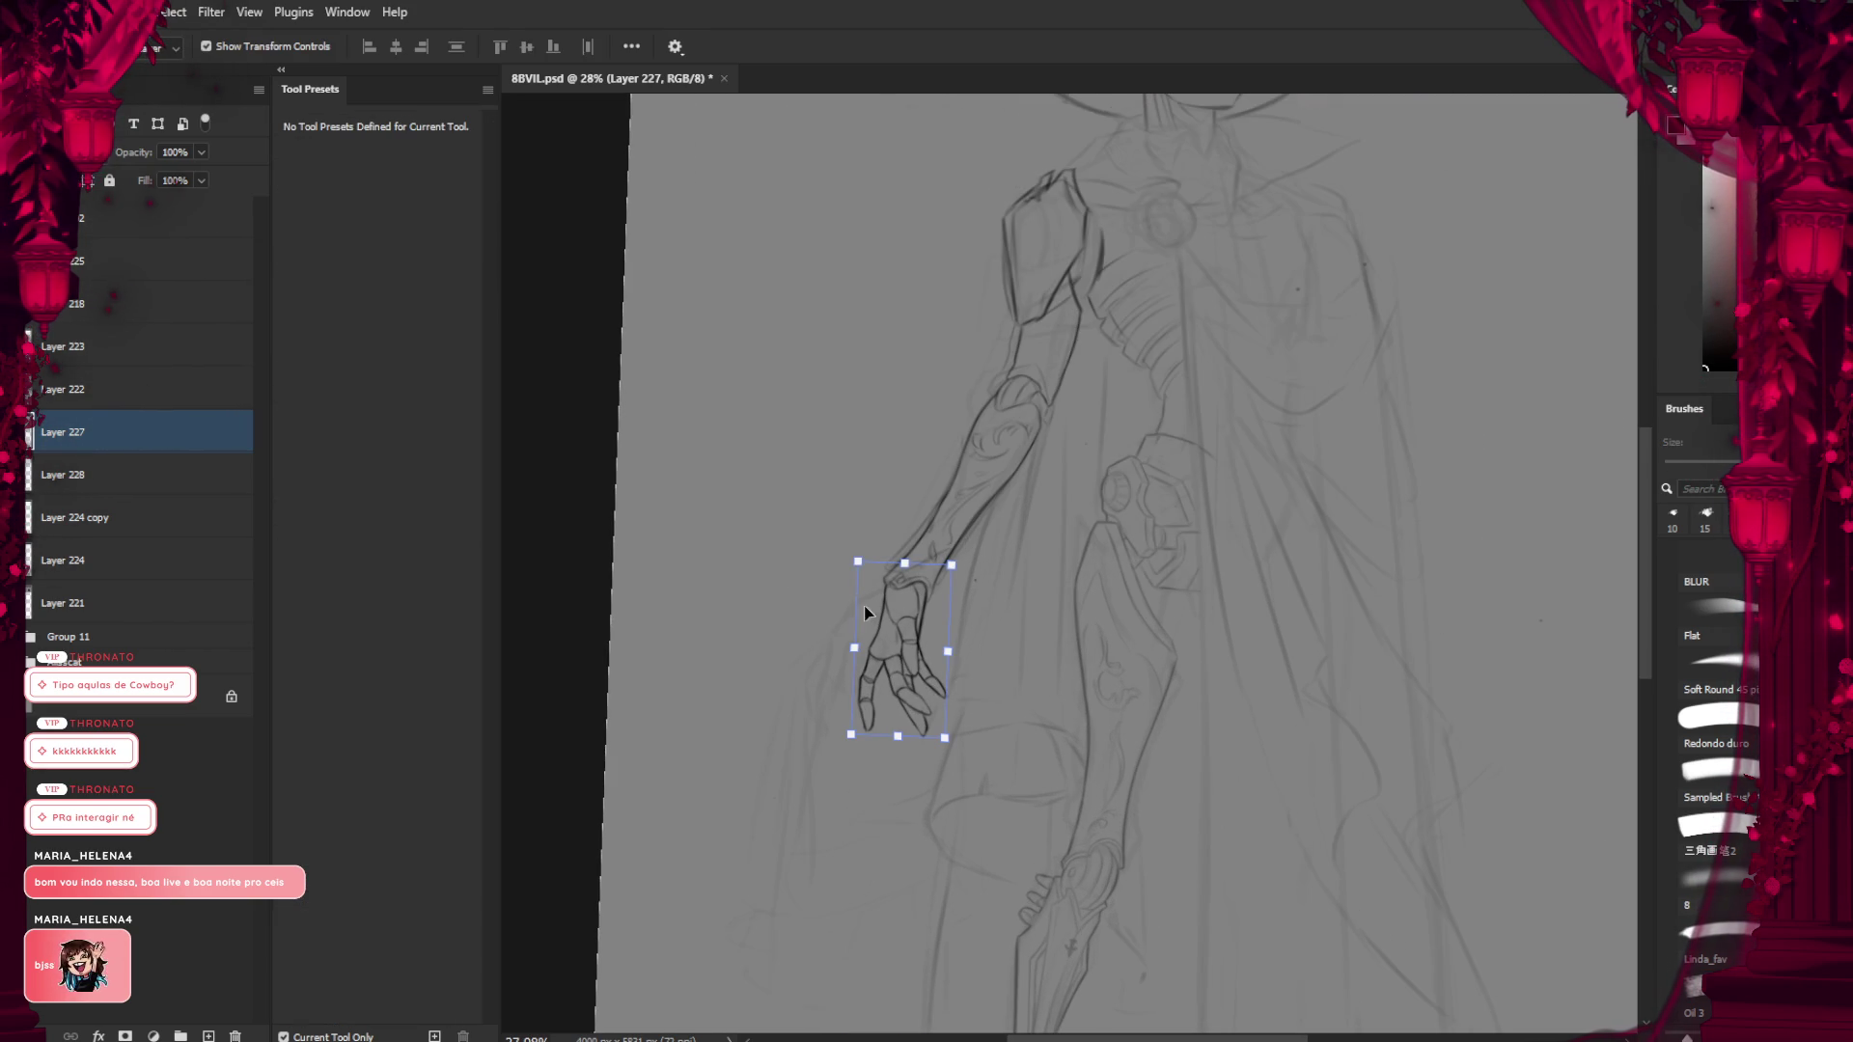
pyautogui.hotkey('ctrl', 'z')
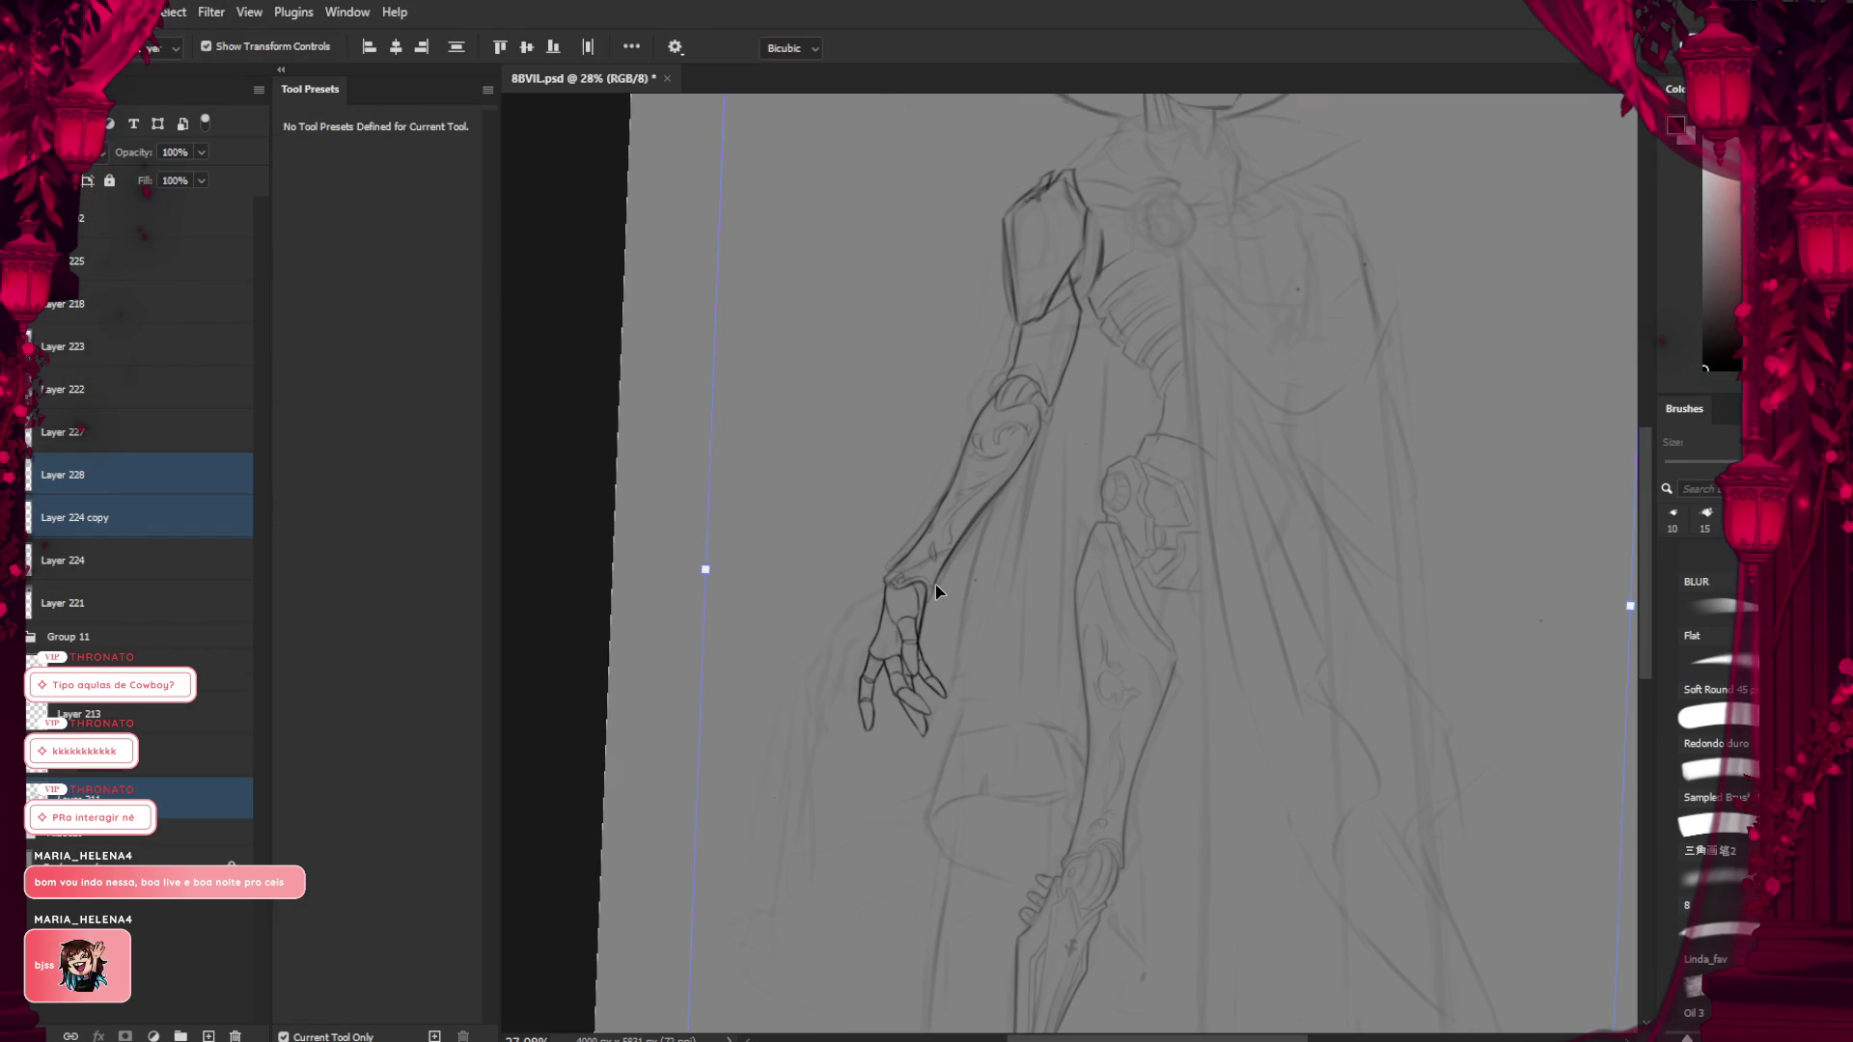
pyautogui.hotkey('ctrl', 't')
pyautogui.press('Return')
pyautogui.press('b')
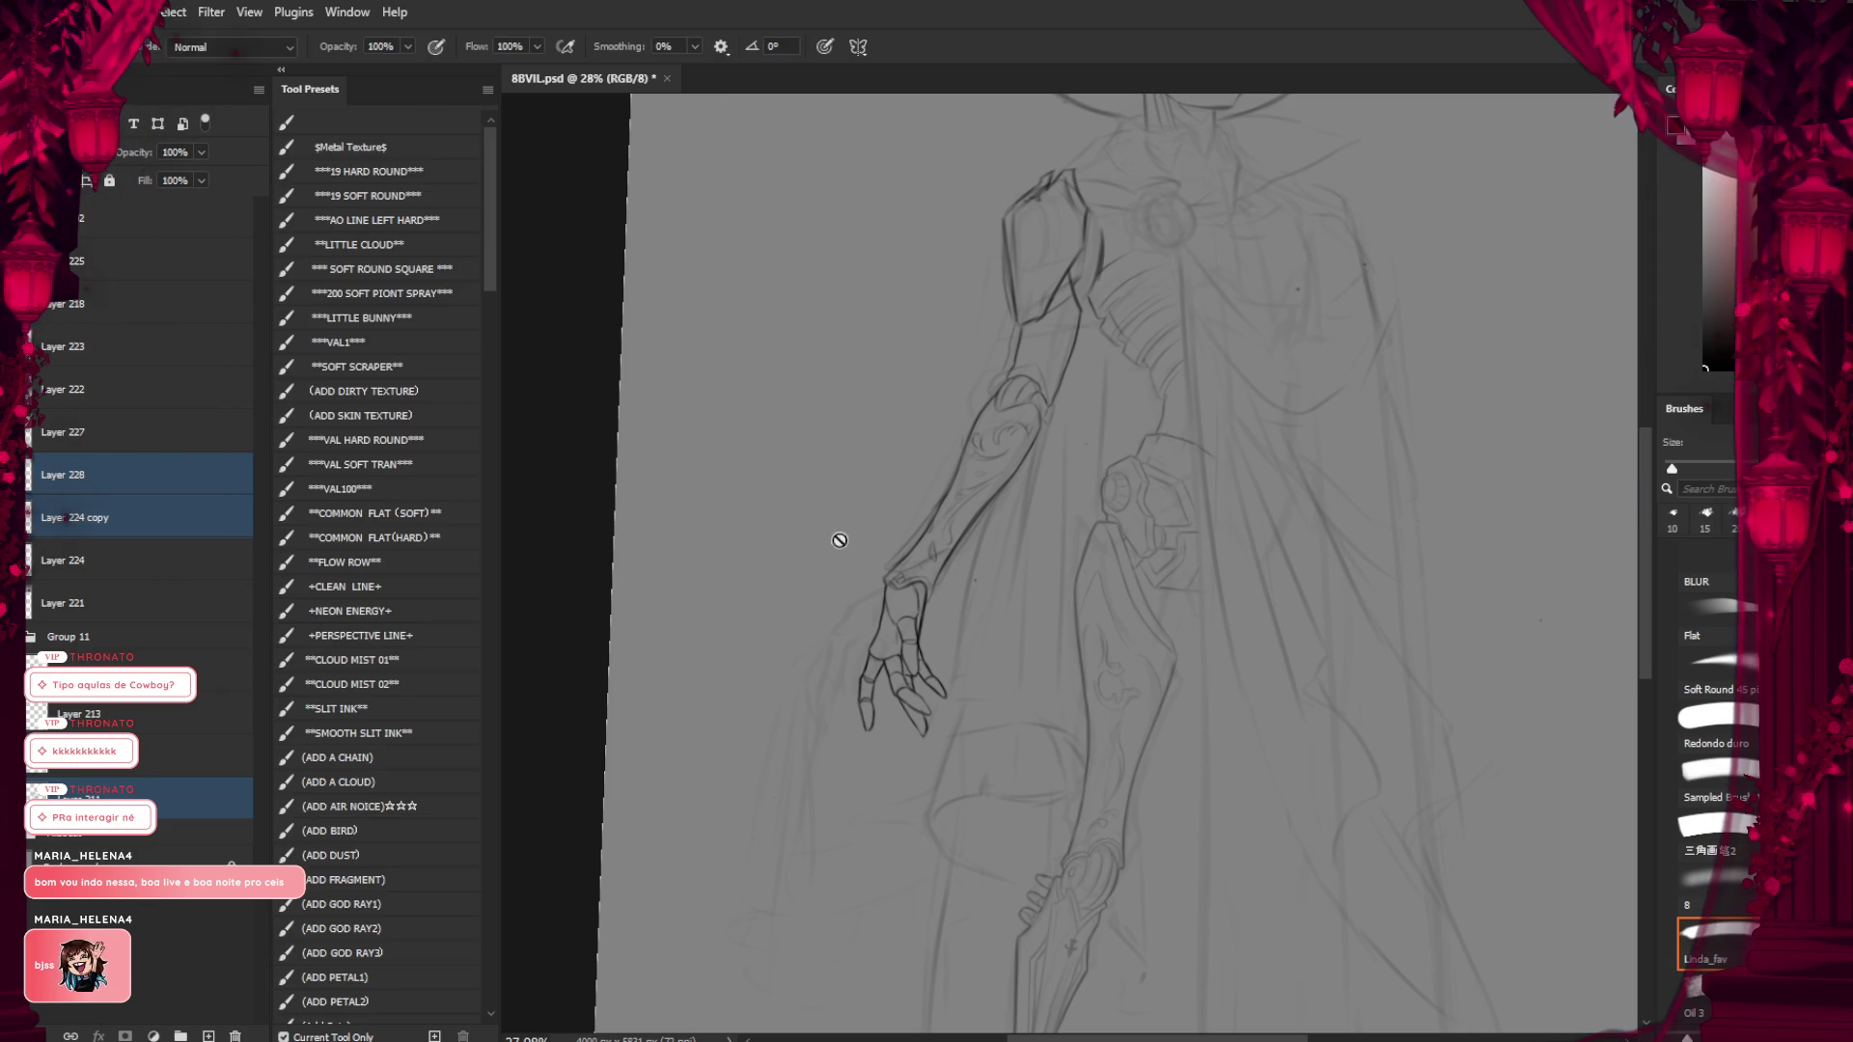
pyautogui.hotkey('ctrl', 'z')
pyautogui.hotkey('ctrl', 'shift', 'z')
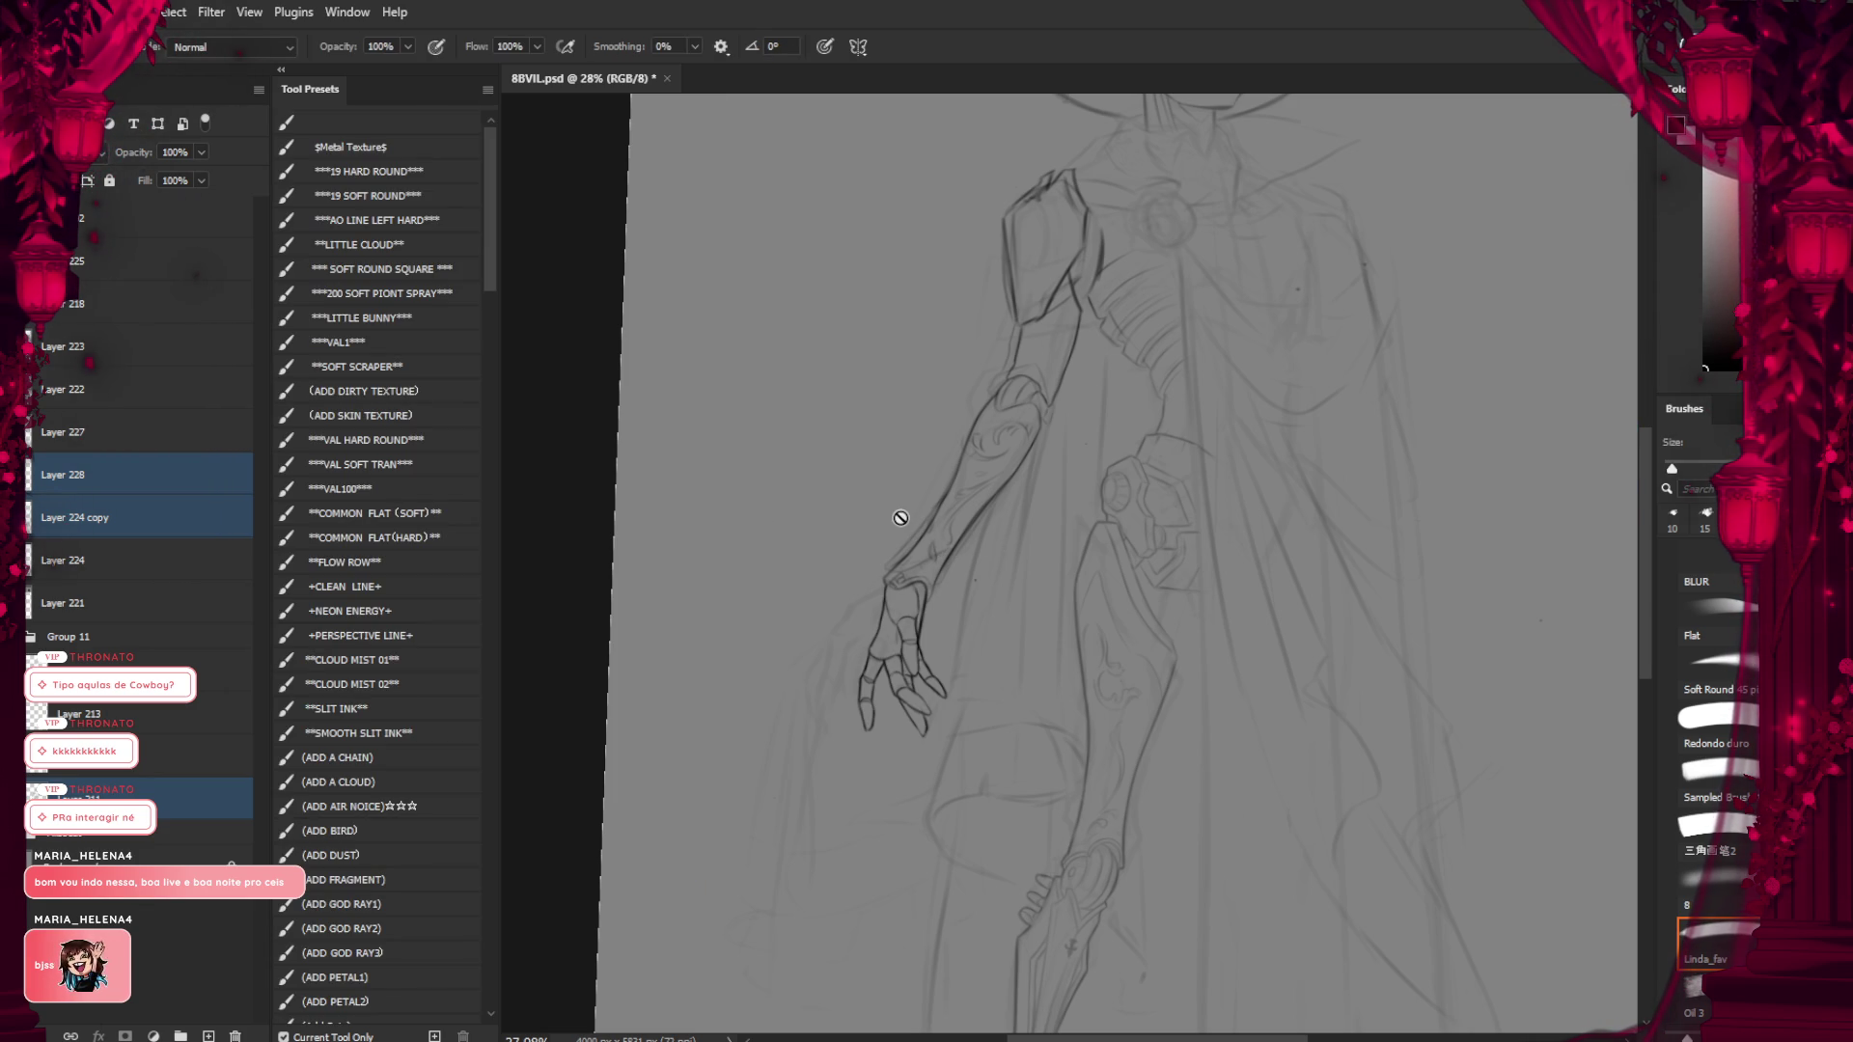
pyautogui.hotkey('ctrl', 't')
pyautogui.hotkey('ctrl', '-')
pyautogui.press('Return')
pyautogui.click(96, 474)
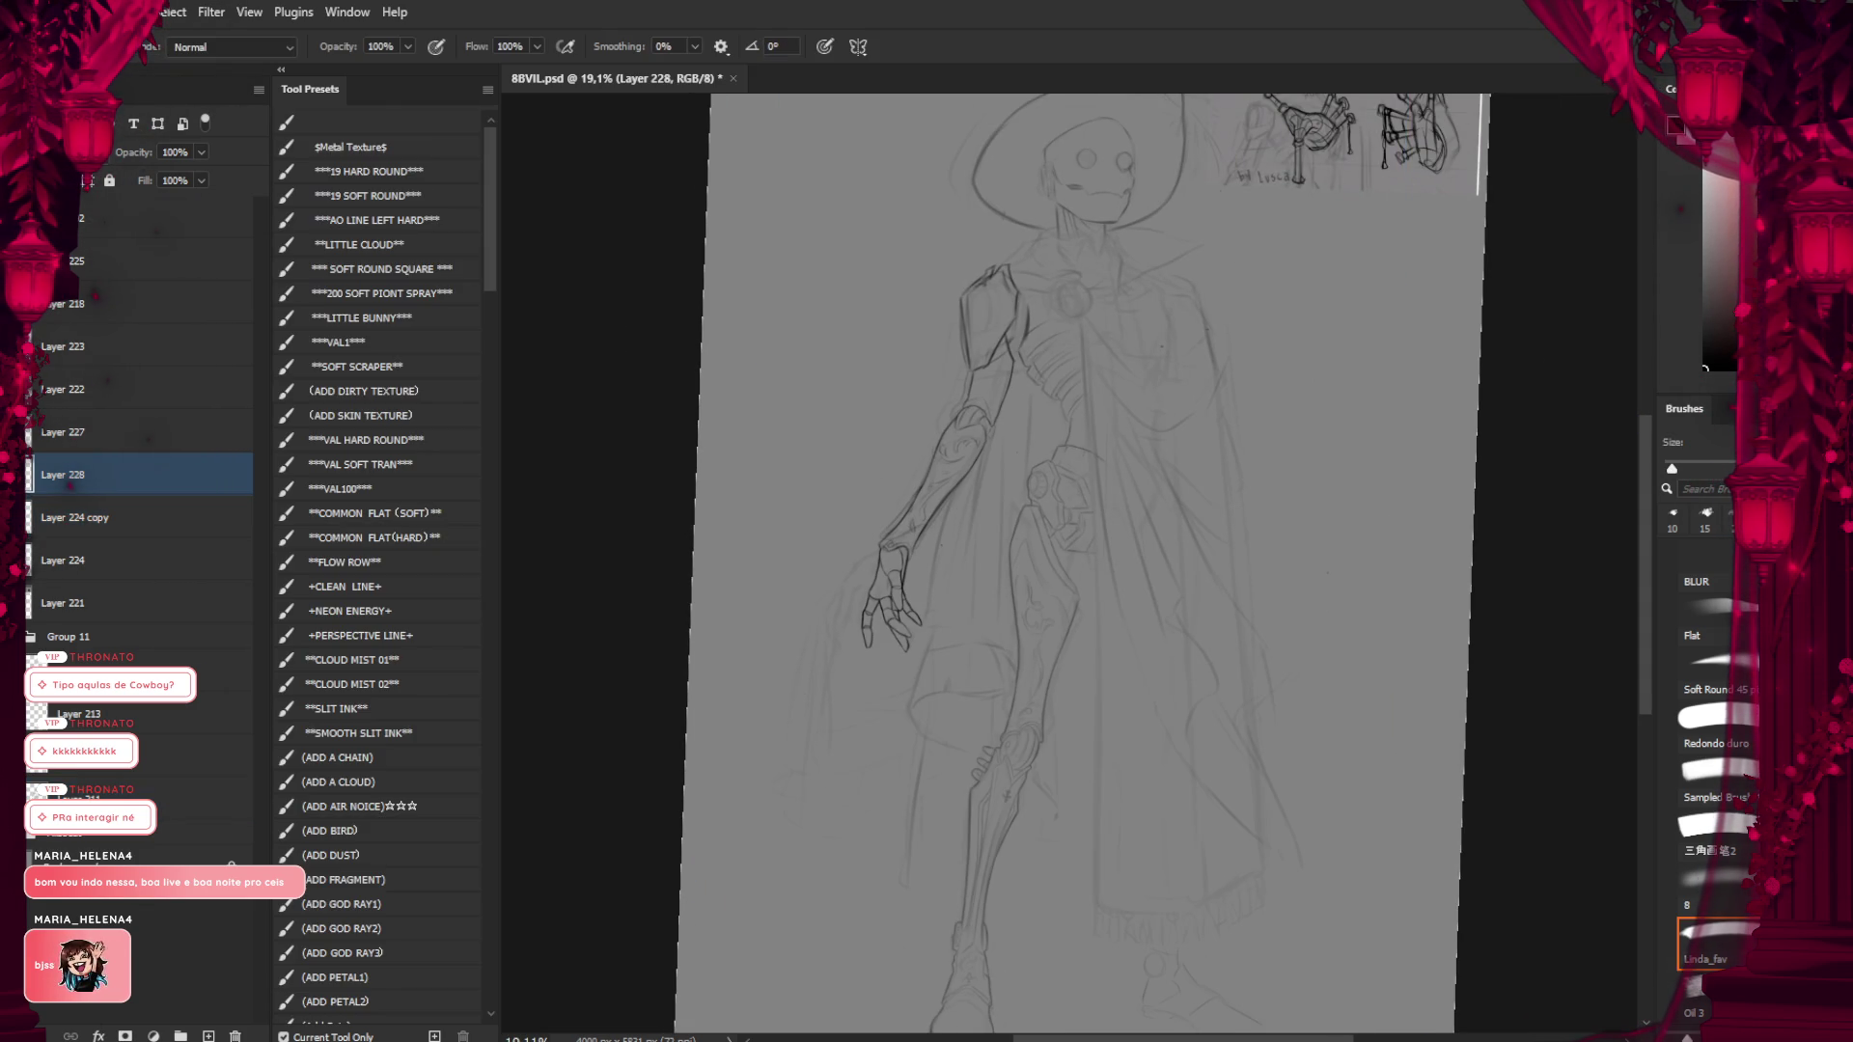
pyautogui.hotkey('ctrl', 'z')
pyautogui.hotkey('ctrl', 'shift', 'z')
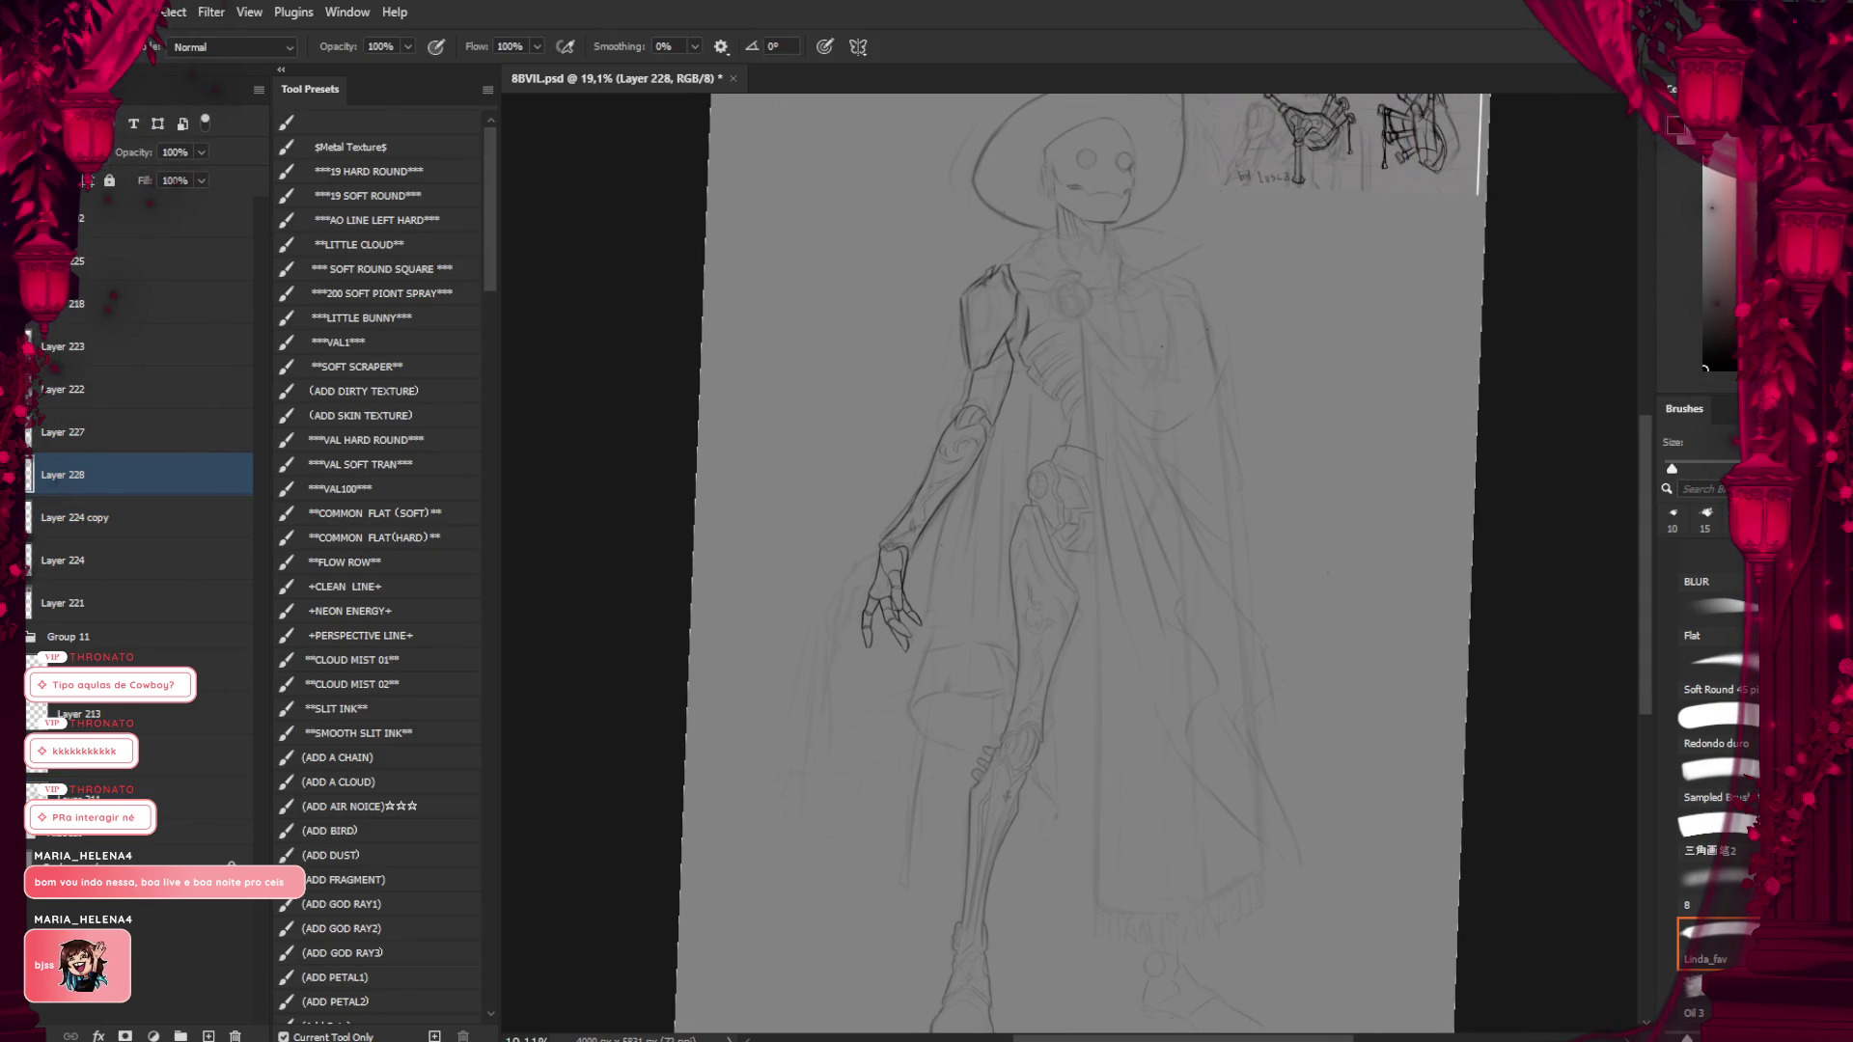
pyautogui.hotkey('alt', ']')
pyautogui.scroll(5, 776, 566)
pyautogui.hotkey('ctrl', 't')
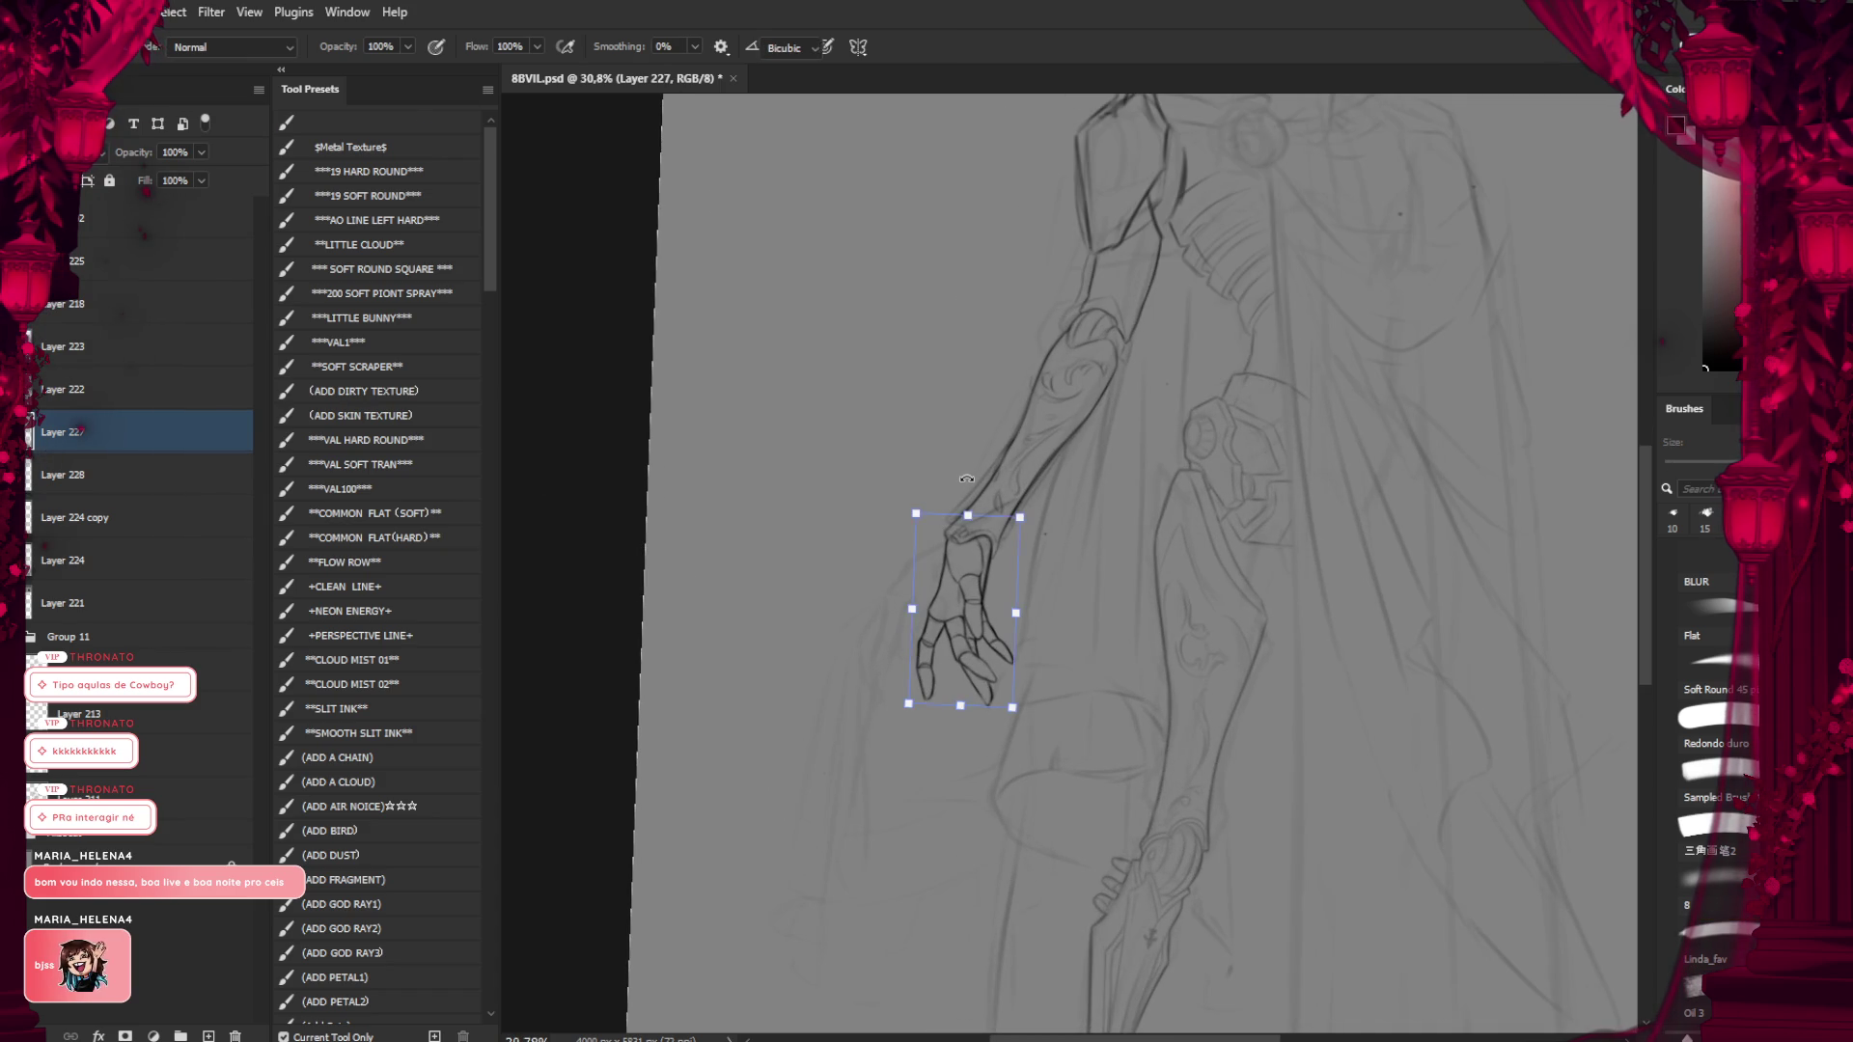
pyautogui.moveTo(982, 500)
pyautogui.mouseDown()
pyautogui.moveTo(1076, 600)
pyautogui.moveTo(934, 577)
pyautogui.mouseUp()
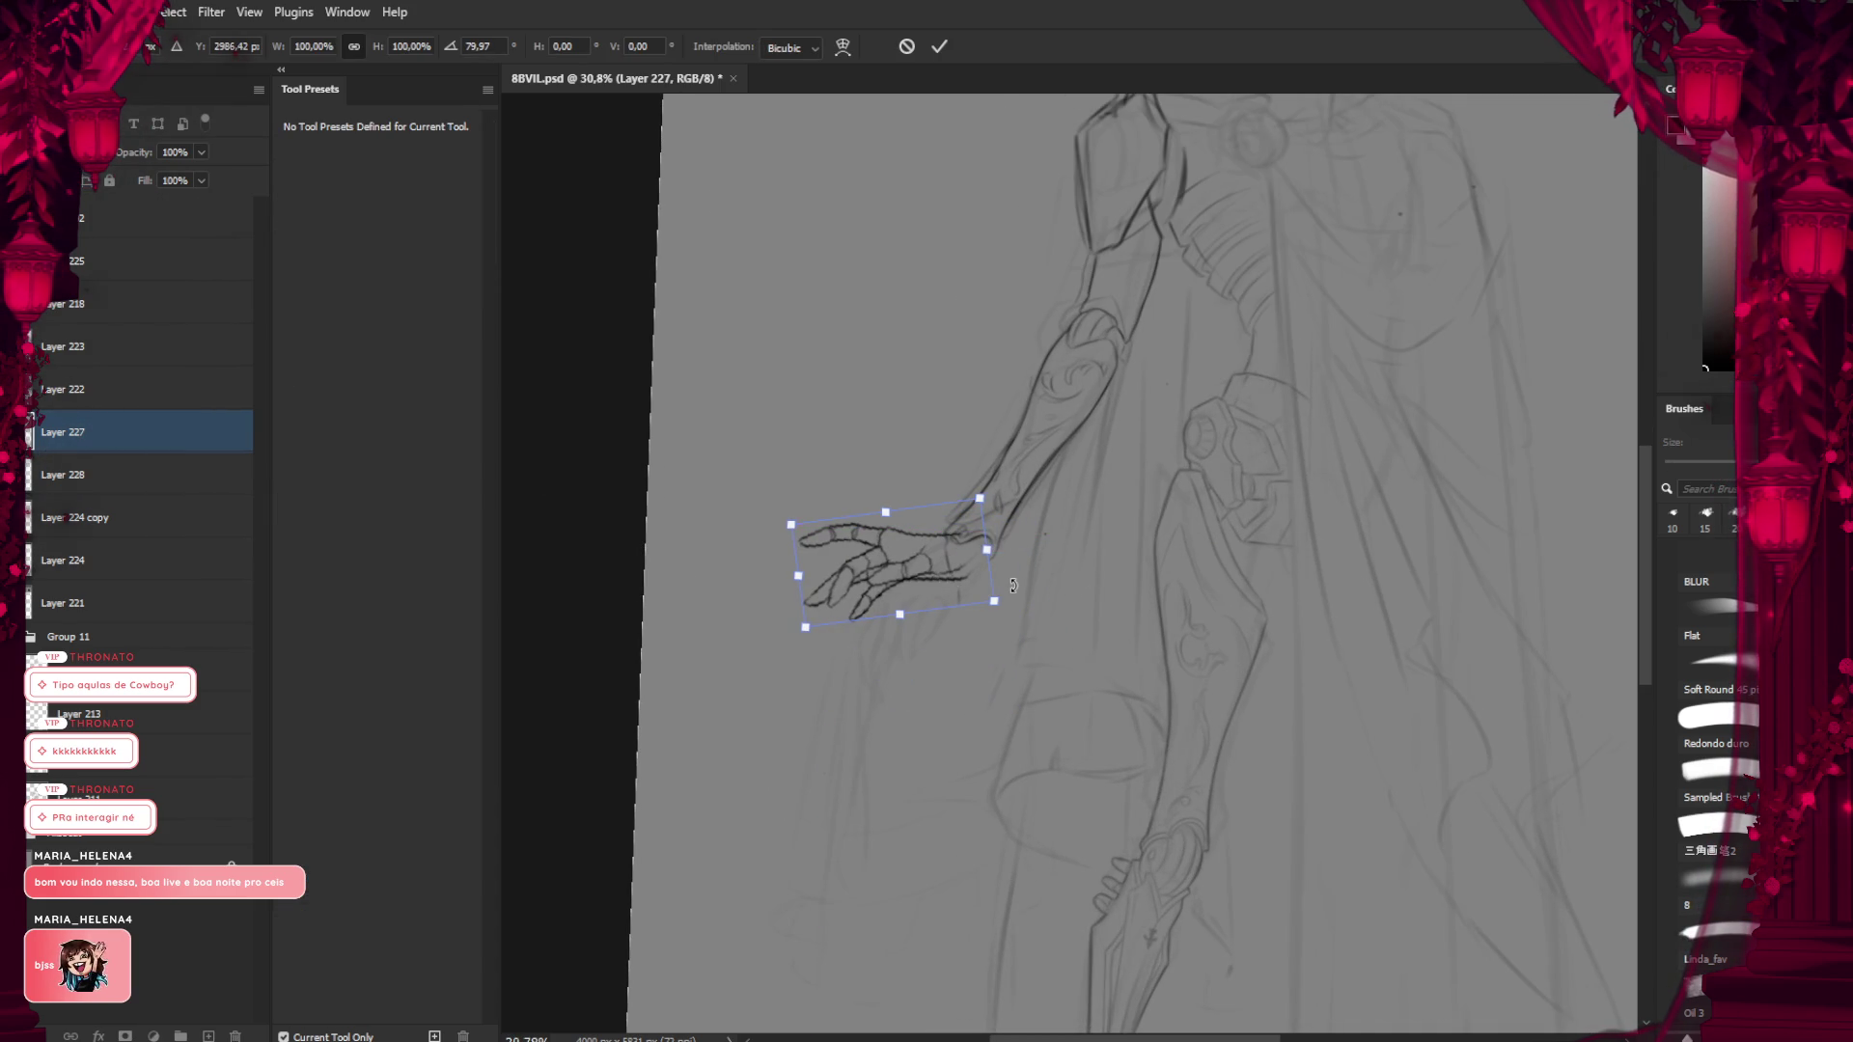
pyautogui.scroll(-5, 1025, 511)
pyautogui.moveTo(1042, 516); pyautogui.dragTo(685, 618)
pyautogui.hotkey('ctrl', 'z')
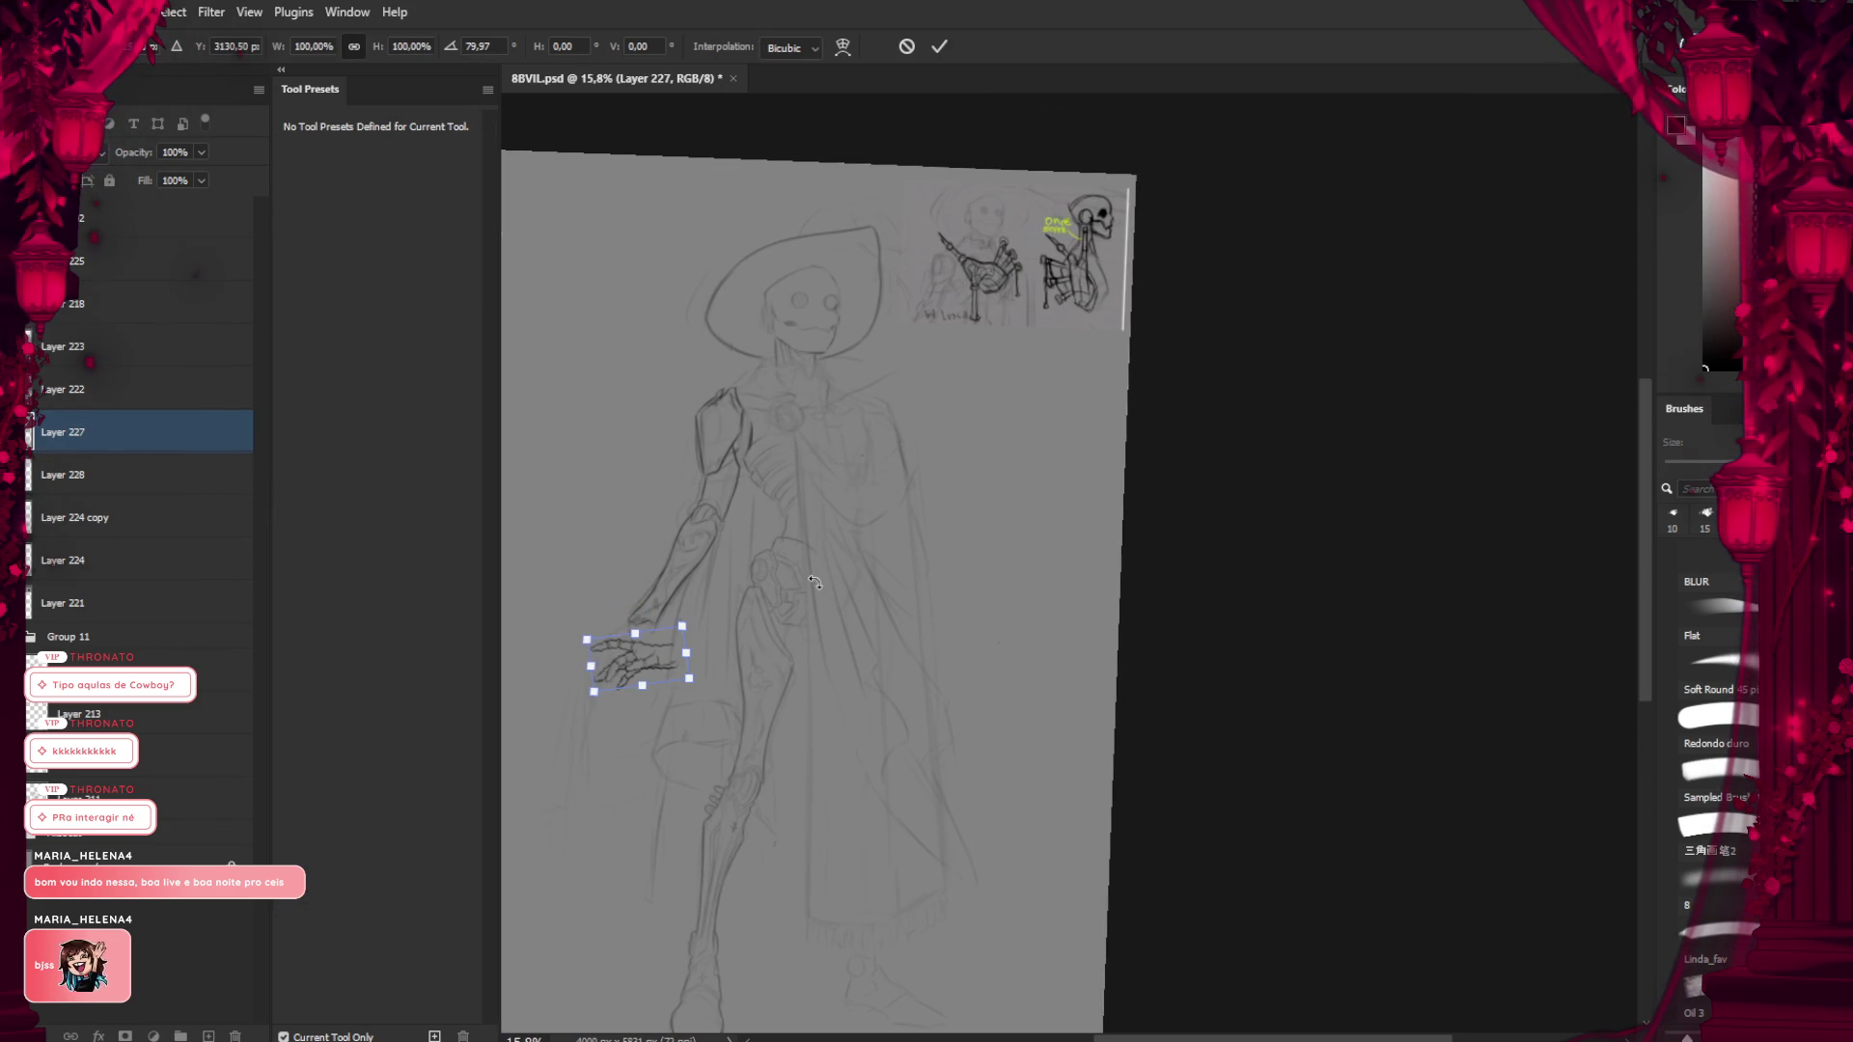
pyautogui.hotkey('ctrl', 'z')
pyautogui.press('b')
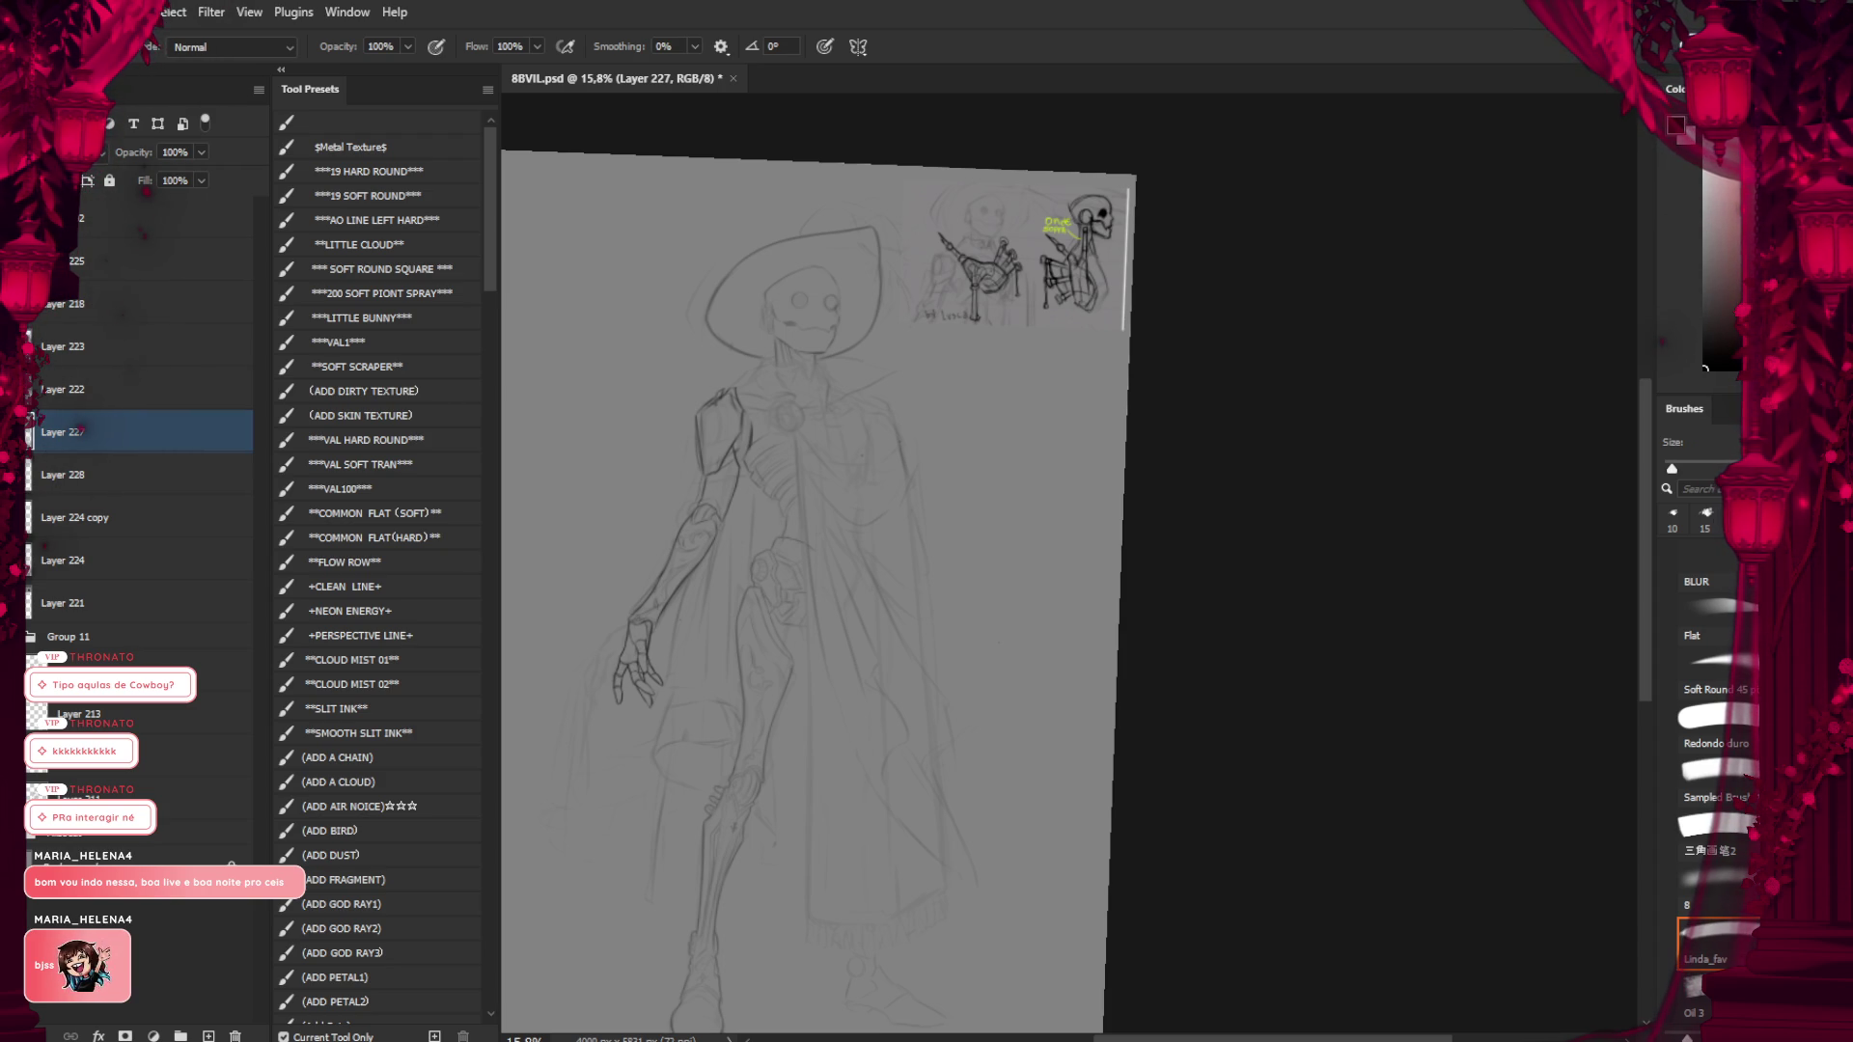
# Bring the forearm and hand into view, add new Layer 229 and pick the size 10 brush
pyautogui.scroll(2, 651, 576)
pyautogui.scroll(2, 651, 576)
pyautogui.moveTo(889, 559); pyautogui.dragTo(786, 641)
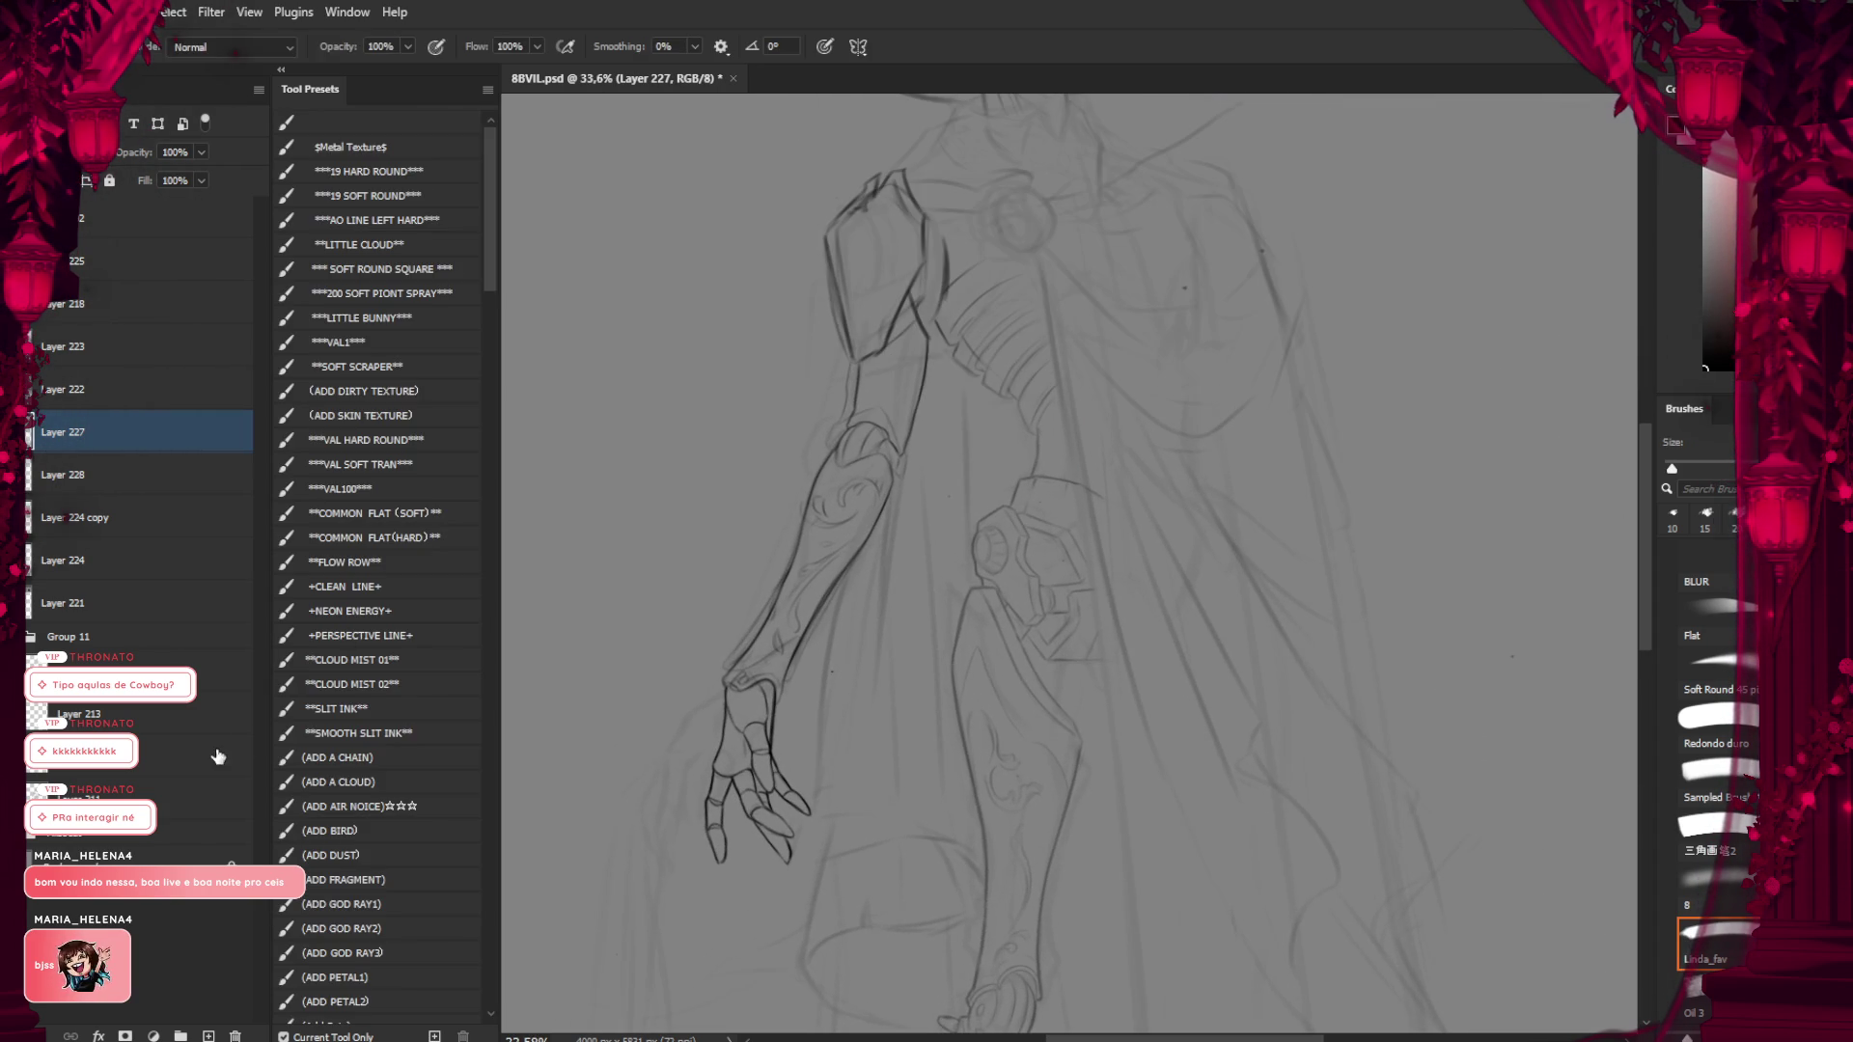
pyautogui.click(207, 1035)
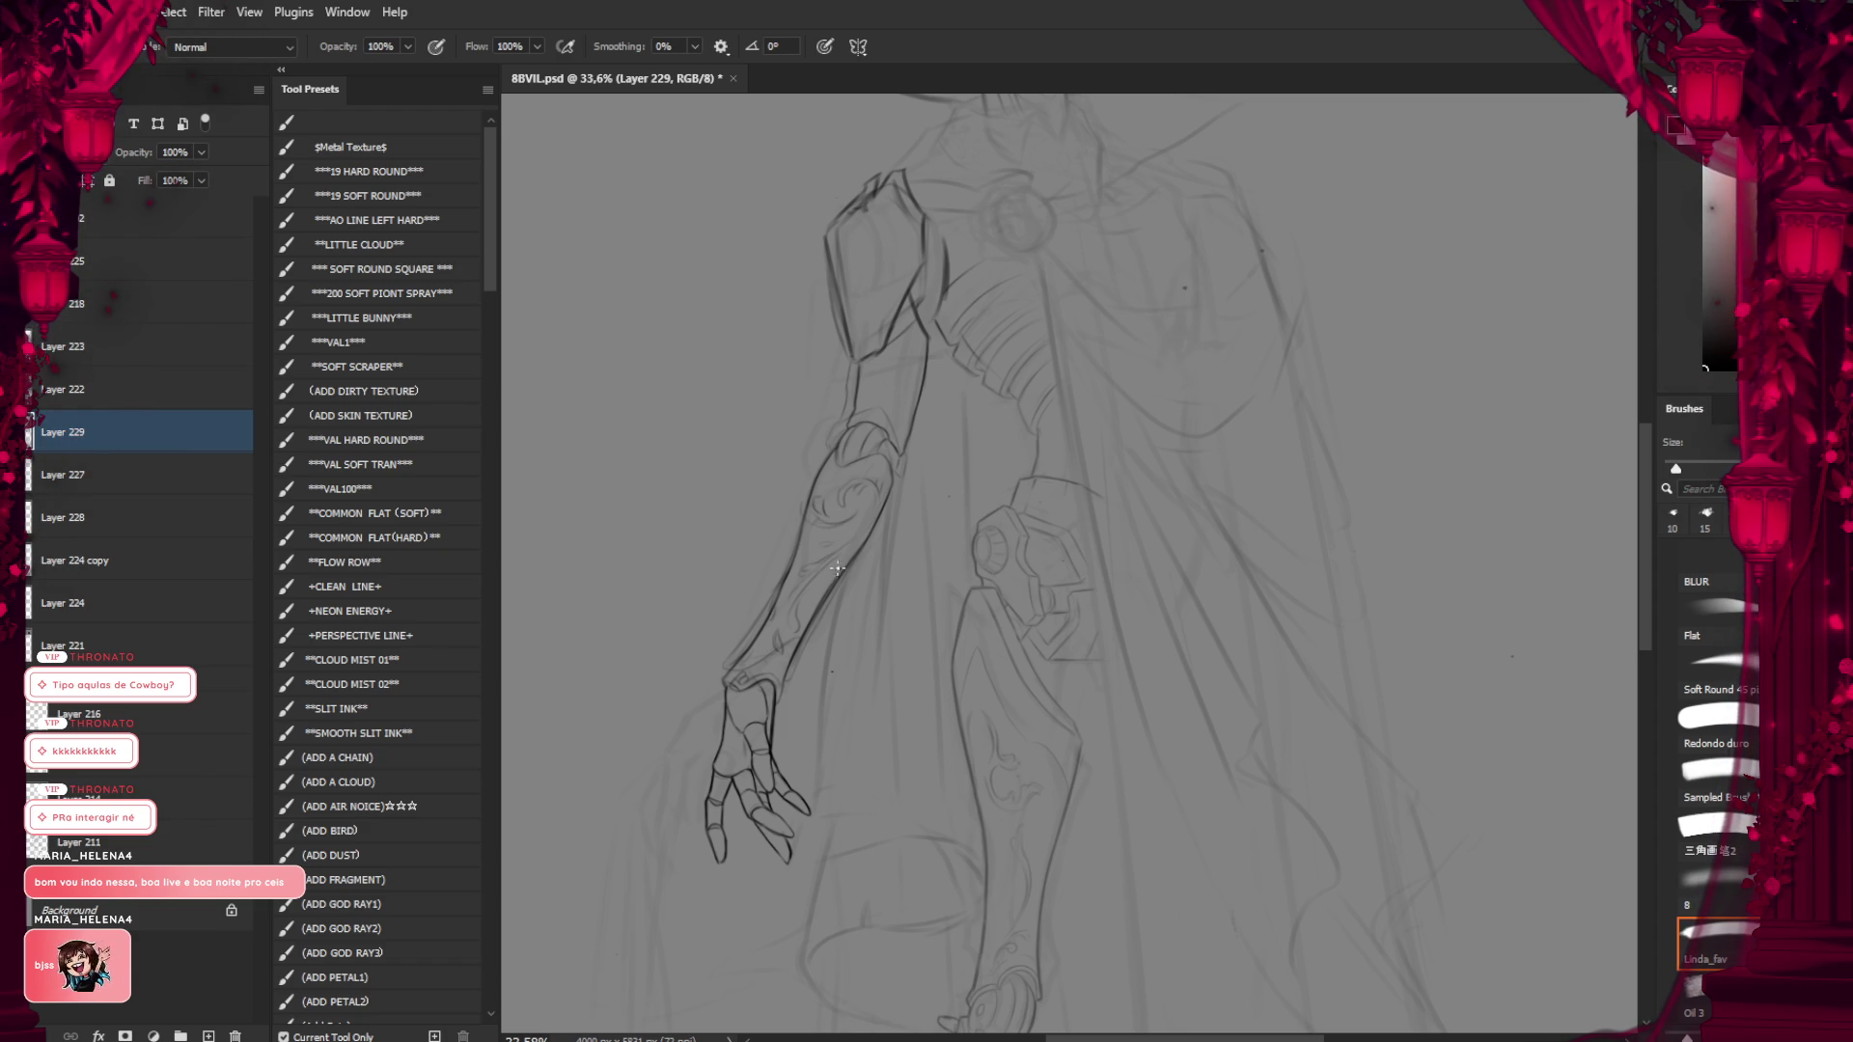
pyautogui.click(838, 568)
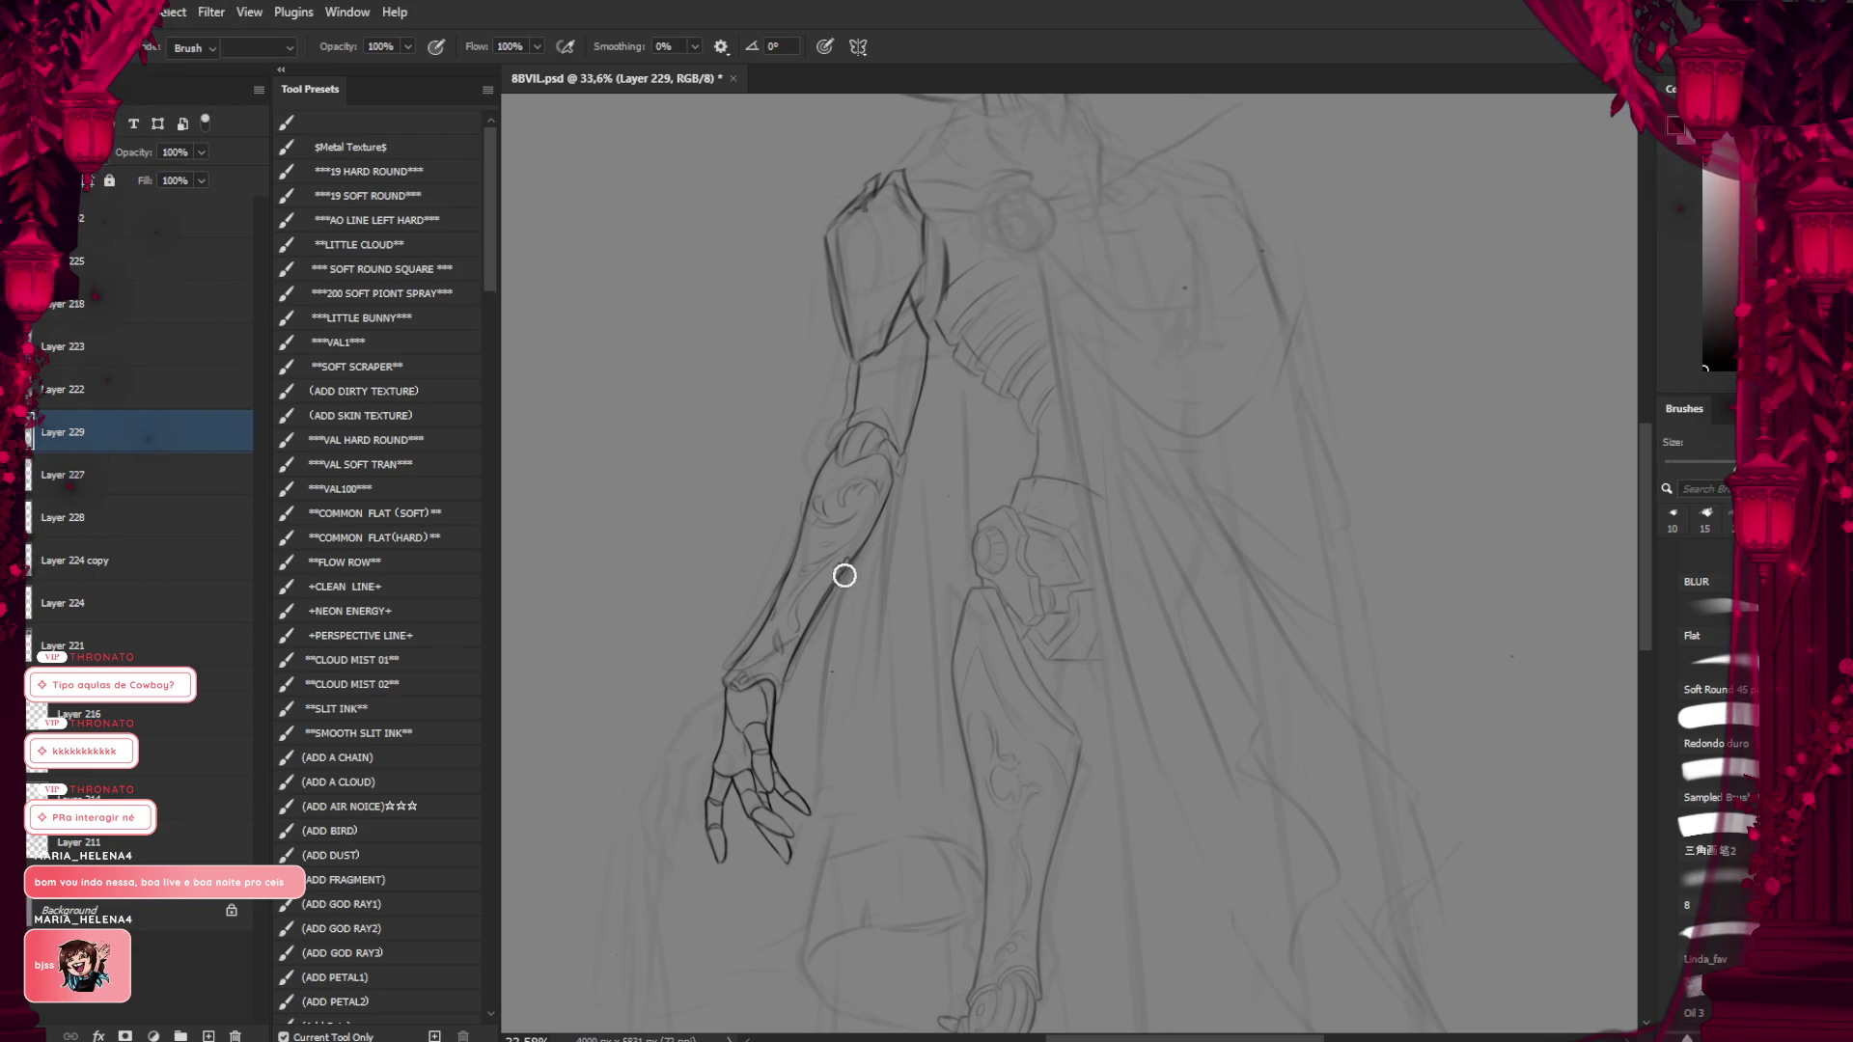
pyautogui.press('e')
pyautogui.press('b')
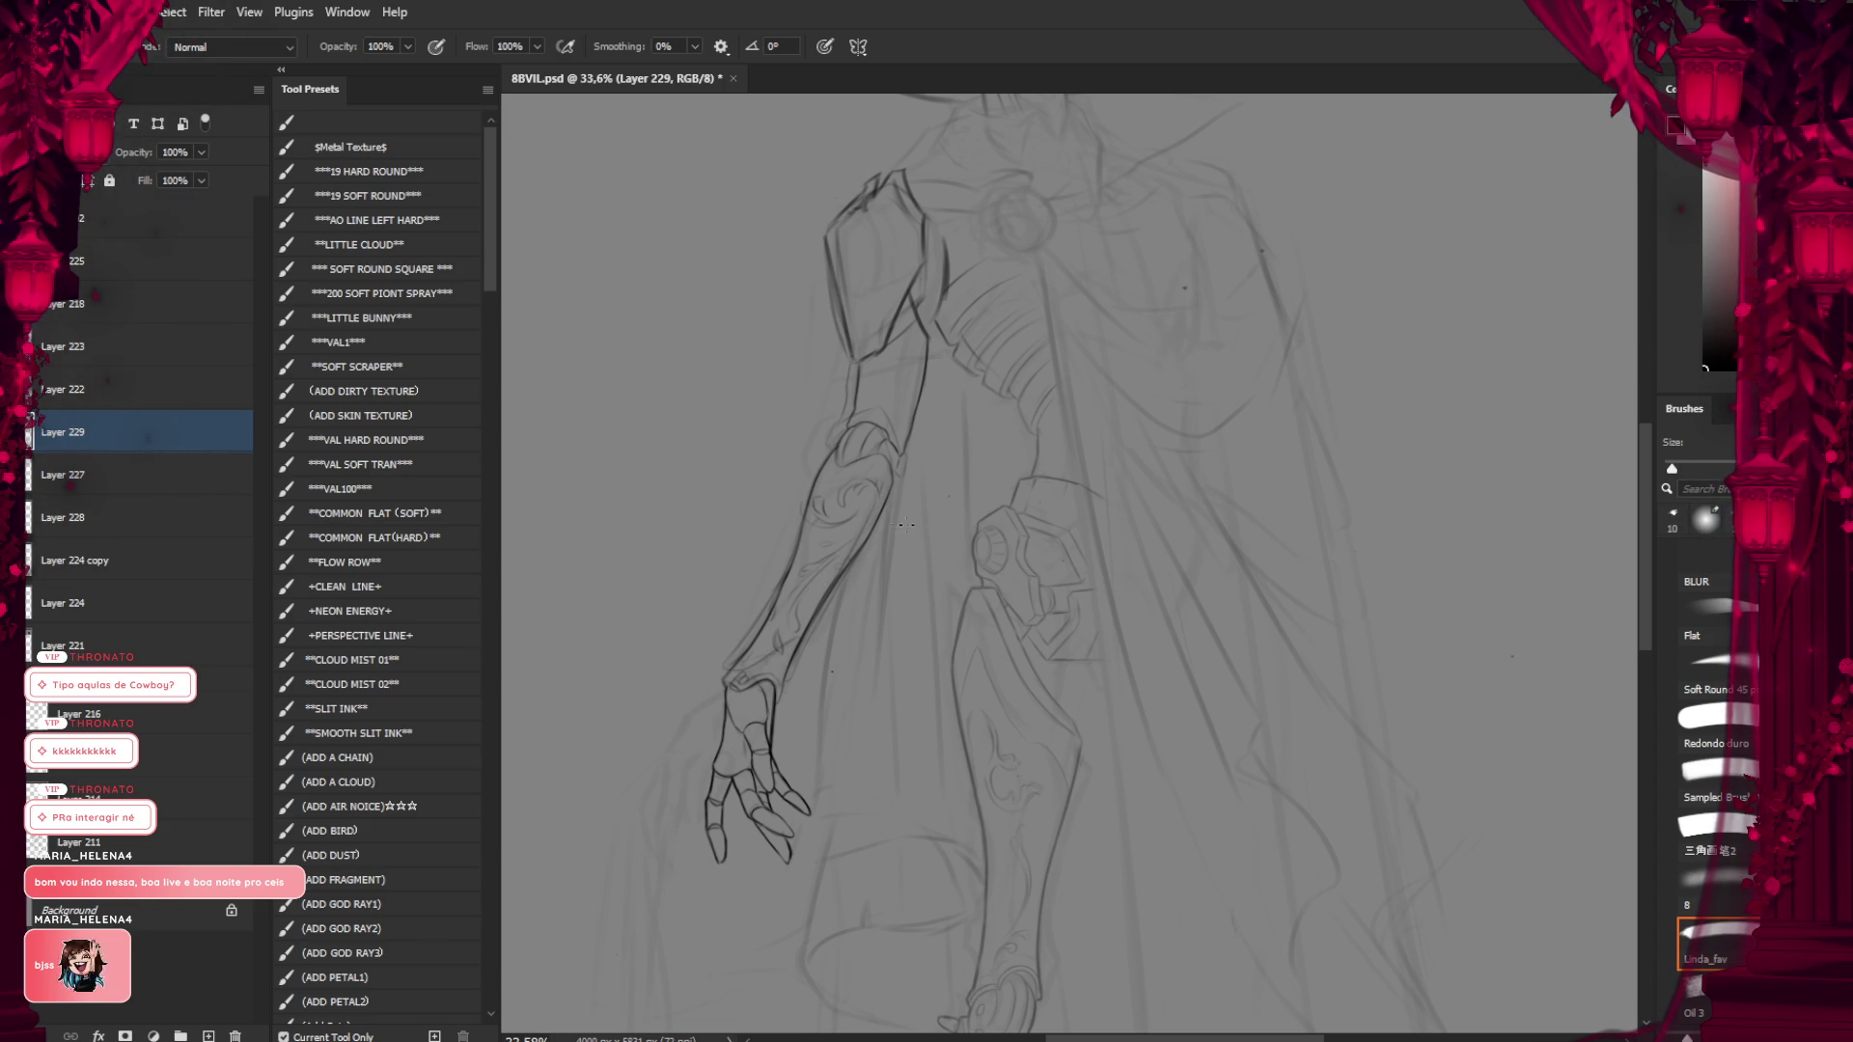
# Draw the staff's long vertical edge lines beside the hand, redrawing faulty strokes with a thinner brush
pyautogui.moveTo(724, 603); pyautogui.dragTo(817, 608)
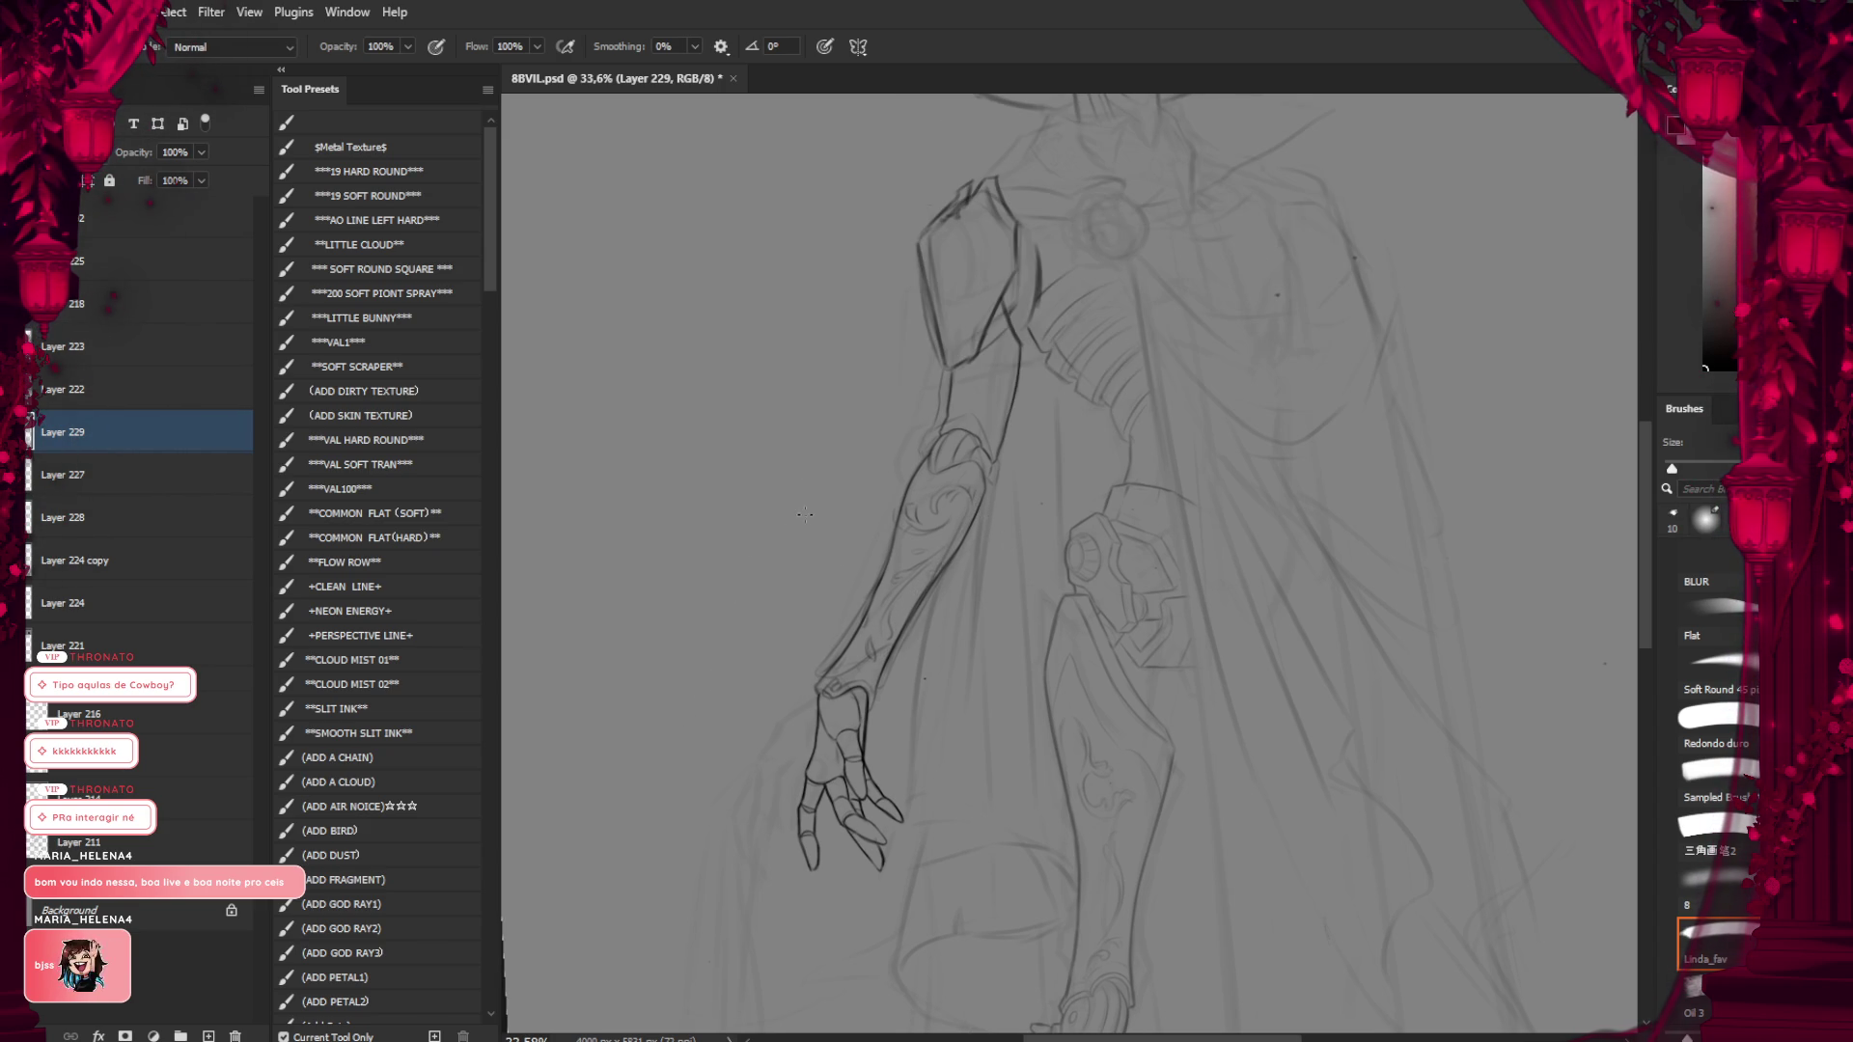
pyautogui.moveTo(750, 478); pyautogui.dragTo(755, 715)
pyautogui.moveTo(735, 440); pyautogui.dragTo(736, 533)
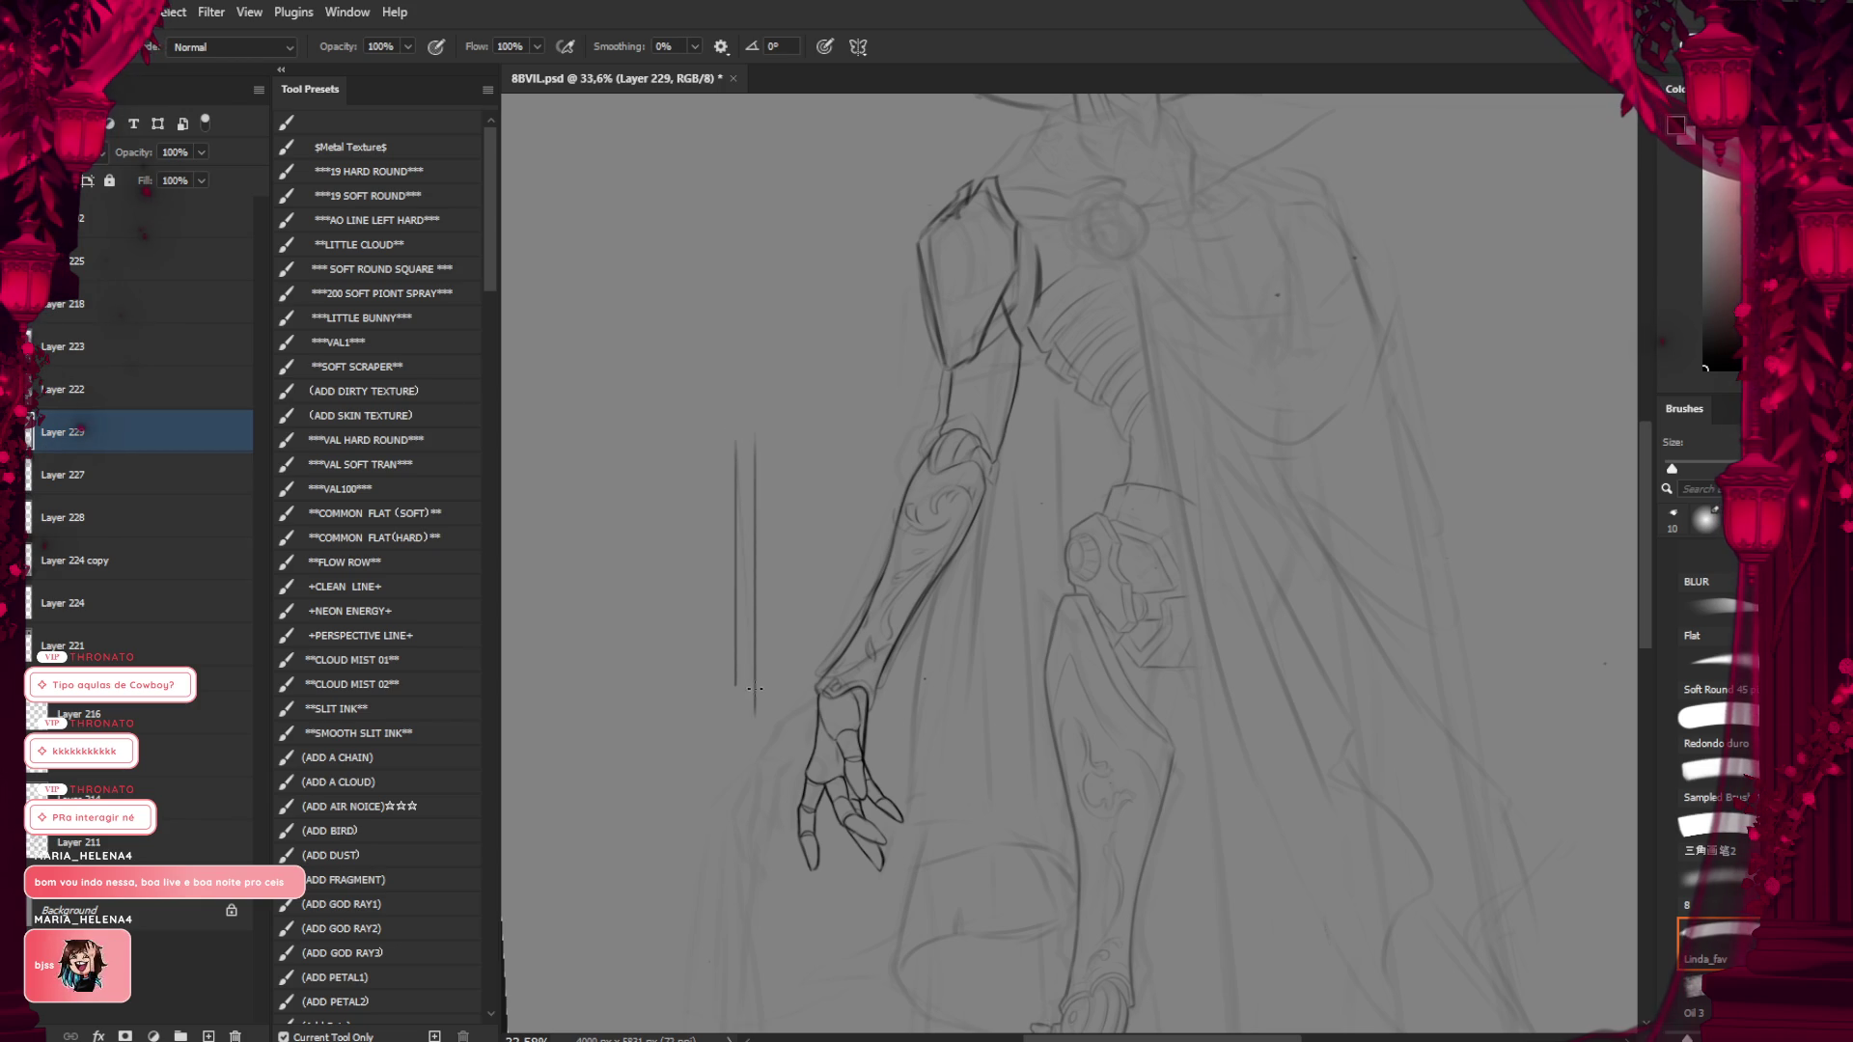
pyautogui.hotkey('ctrl', 'z')
pyautogui.moveTo(749, 658); pyautogui.dragTo(749, 723)
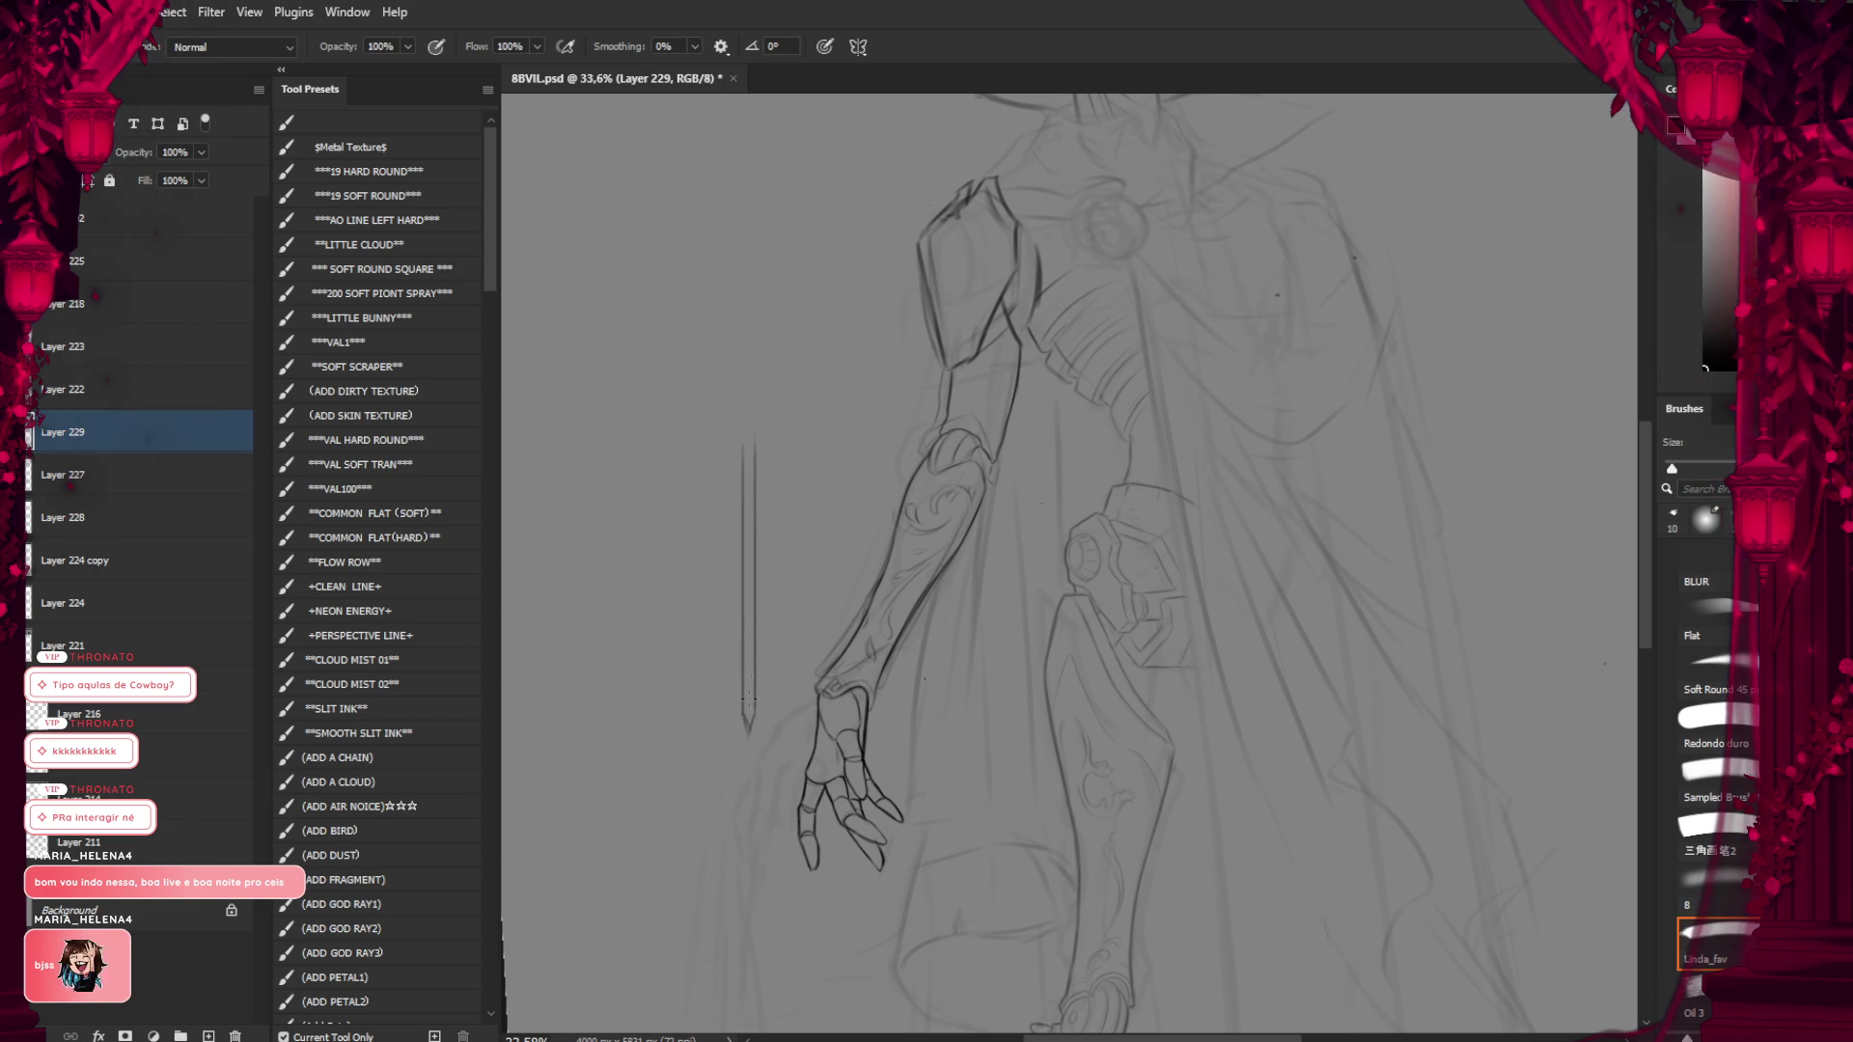
pyautogui.moveTo(750, 443); pyautogui.dragTo(750, 657)
pyautogui.hotkey('ctrl', 'z')
pyautogui.moveTo(750, 444); pyautogui.dragTo(748, 700)
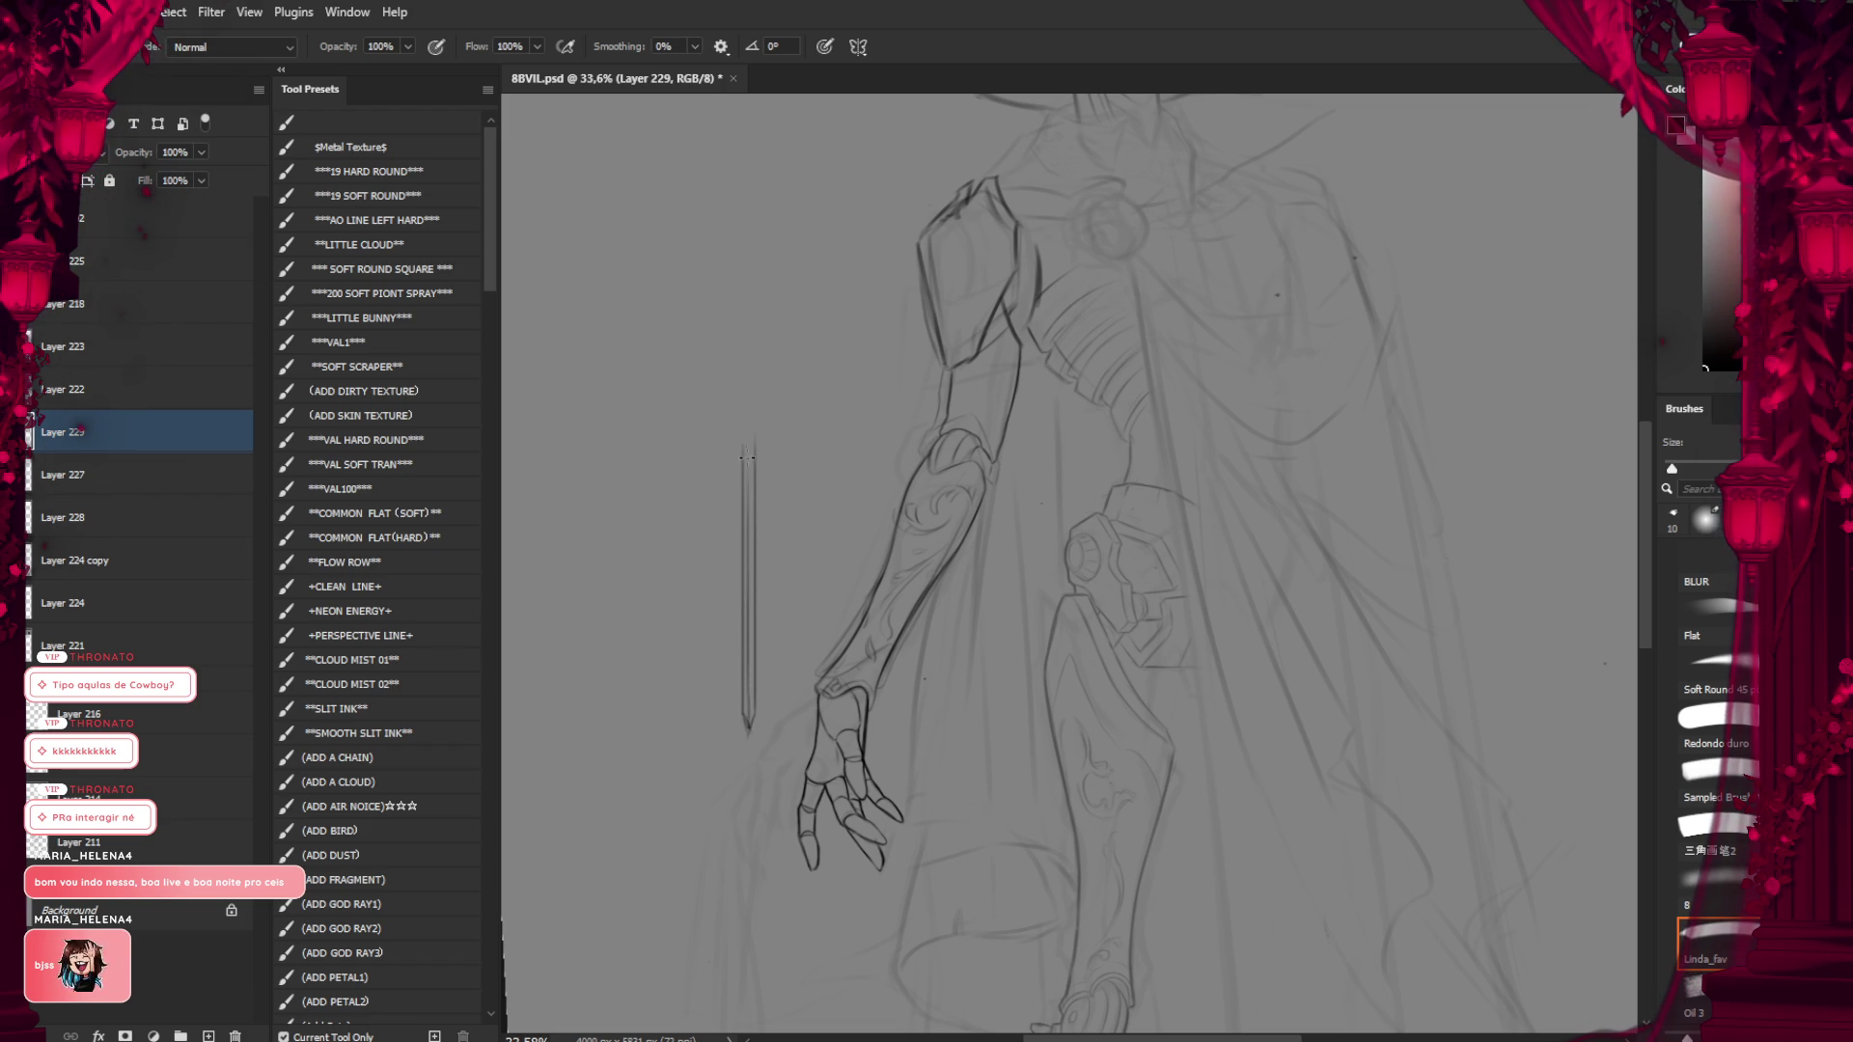
pyautogui.moveTo(749, 444); pyautogui.dragTo(750, 574)
pyautogui.press('[')
pyautogui.moveTo(752, 452); pyautogui.dragTo(749, 729)
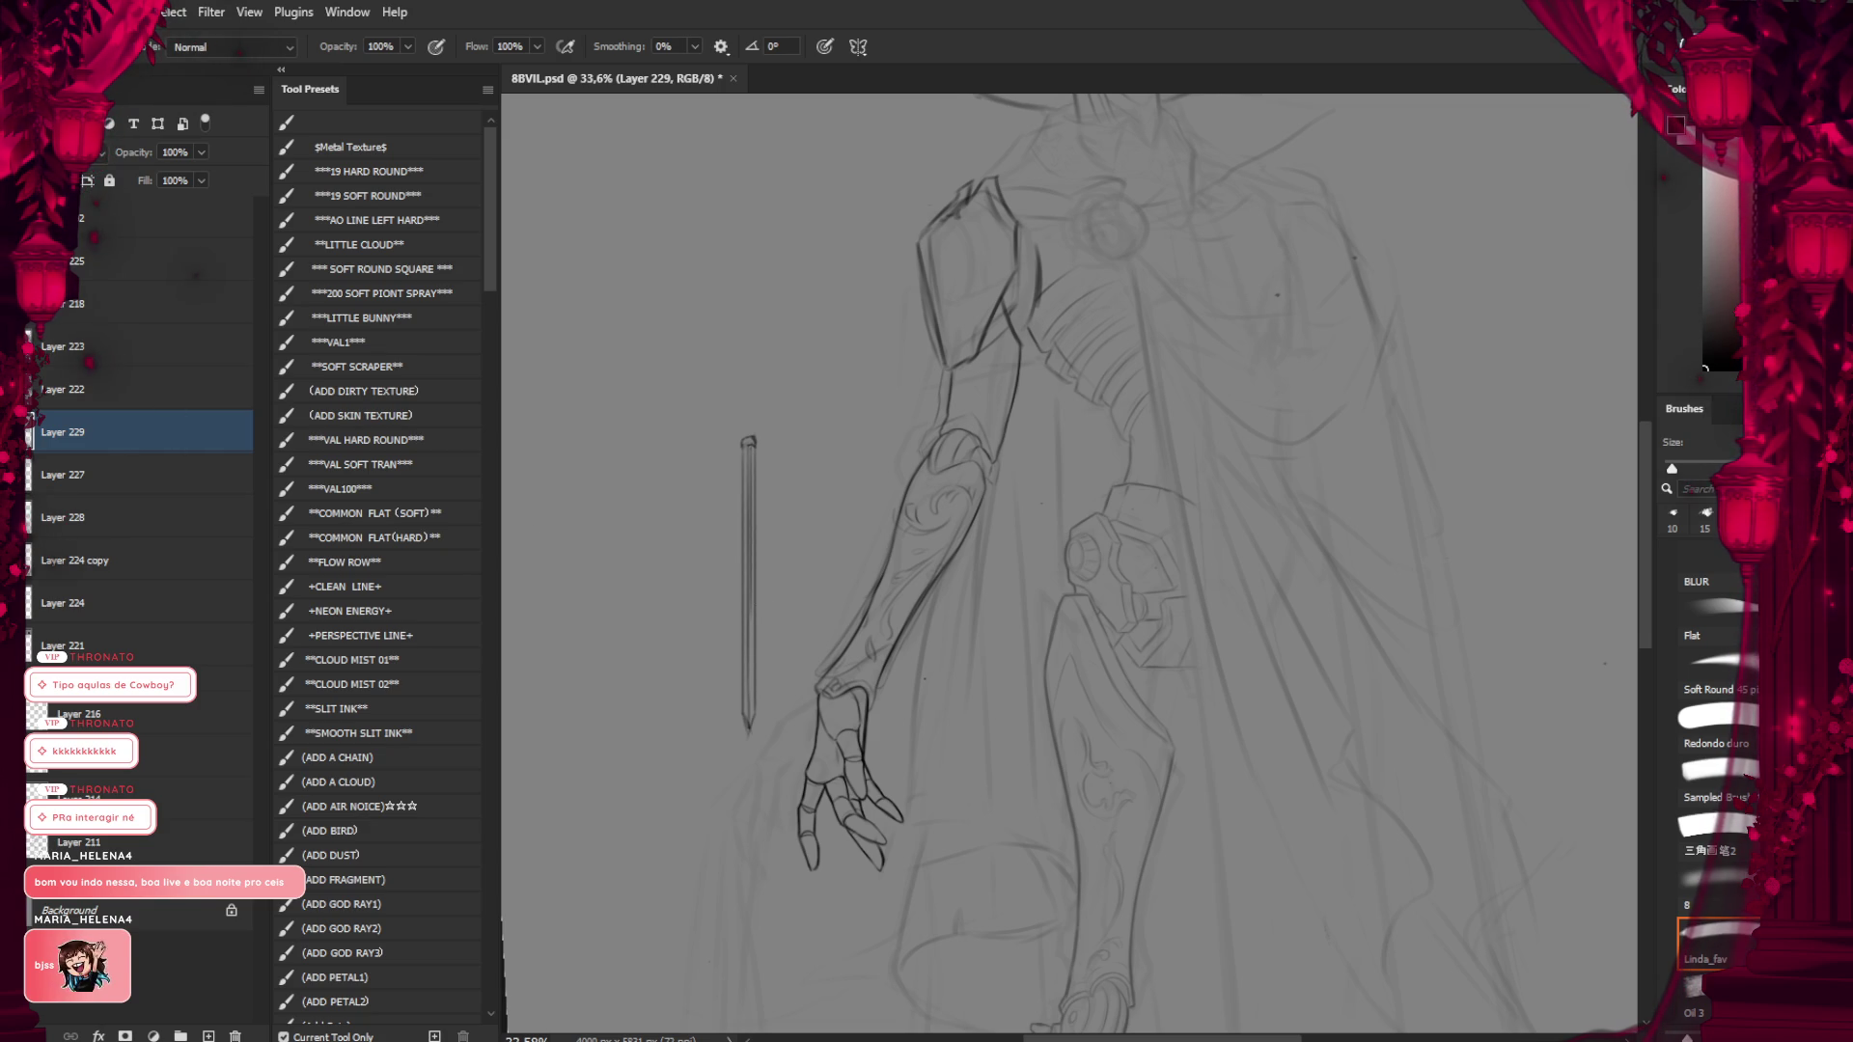
# Rotate the staff on Layer 229 about 31° and slide it up along the forearm toward the hand
pyautogui.hotkey('ctrl', 'z')
pyautogui.hotkey('ctrl', 'shift', 'z')
pyautogui.hotkey('ctrl', 't')
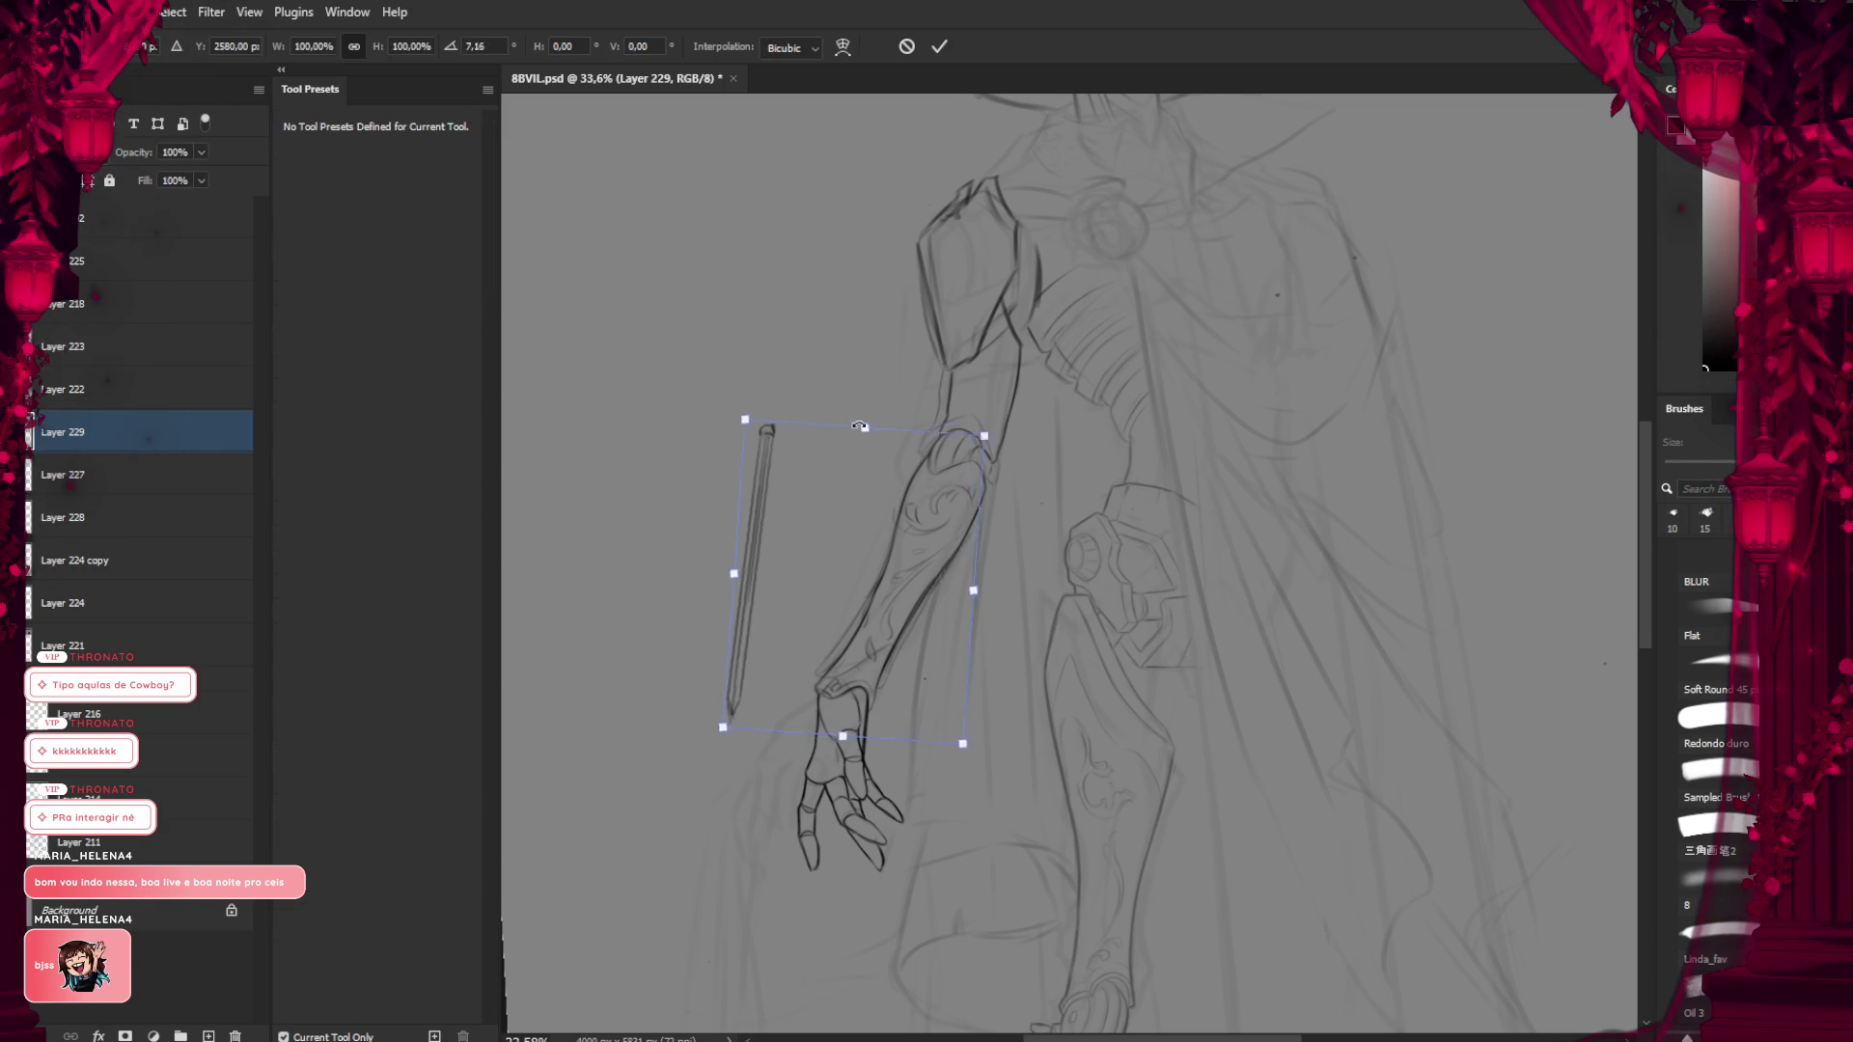
pyautogui.moveTo(868, 618); pyautogui.dragTo(1009, 588)
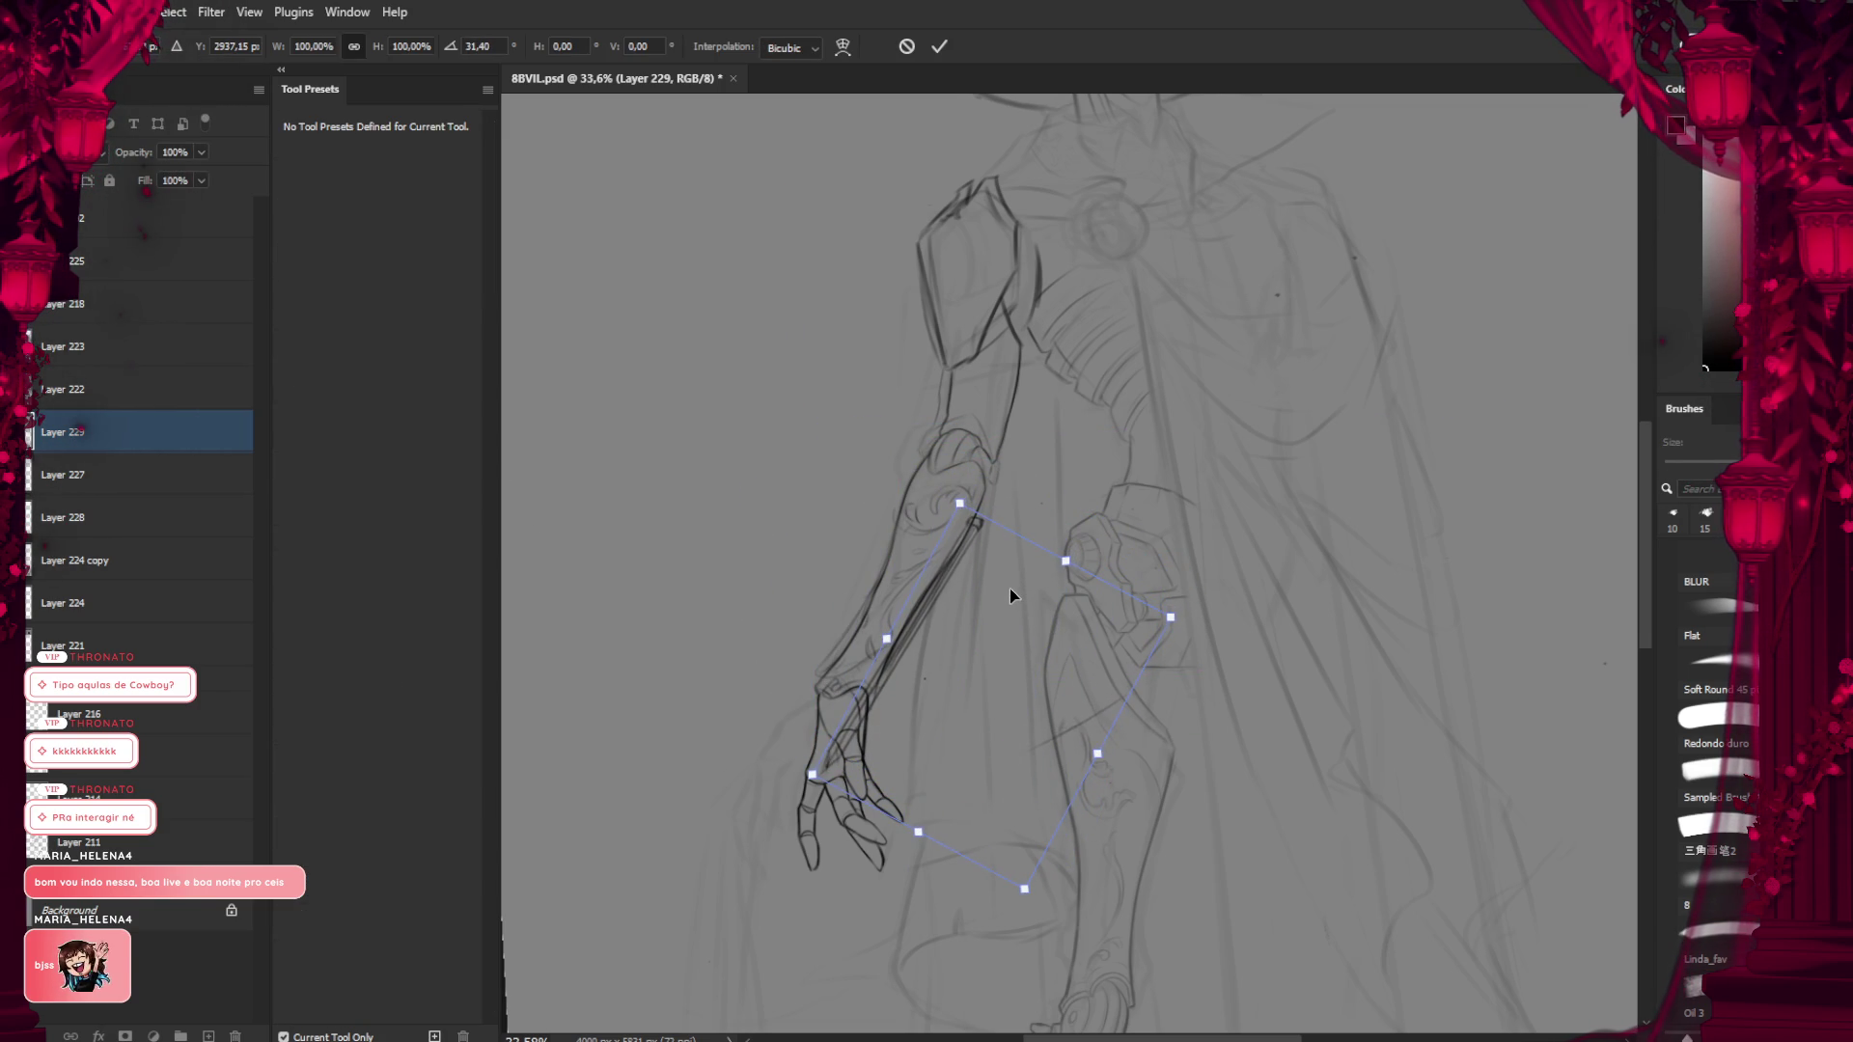
pyautogui.moveTo(1063, 471)
pyautogui.mouseDown()
pyautogui.moveTo(1054, 456)
pyautogui.moveTo(1042, 473)
pyautogui.mouseUp()
pyautogui.moveTo(1022, 601); pyautogui.dragTo(1023, 557)
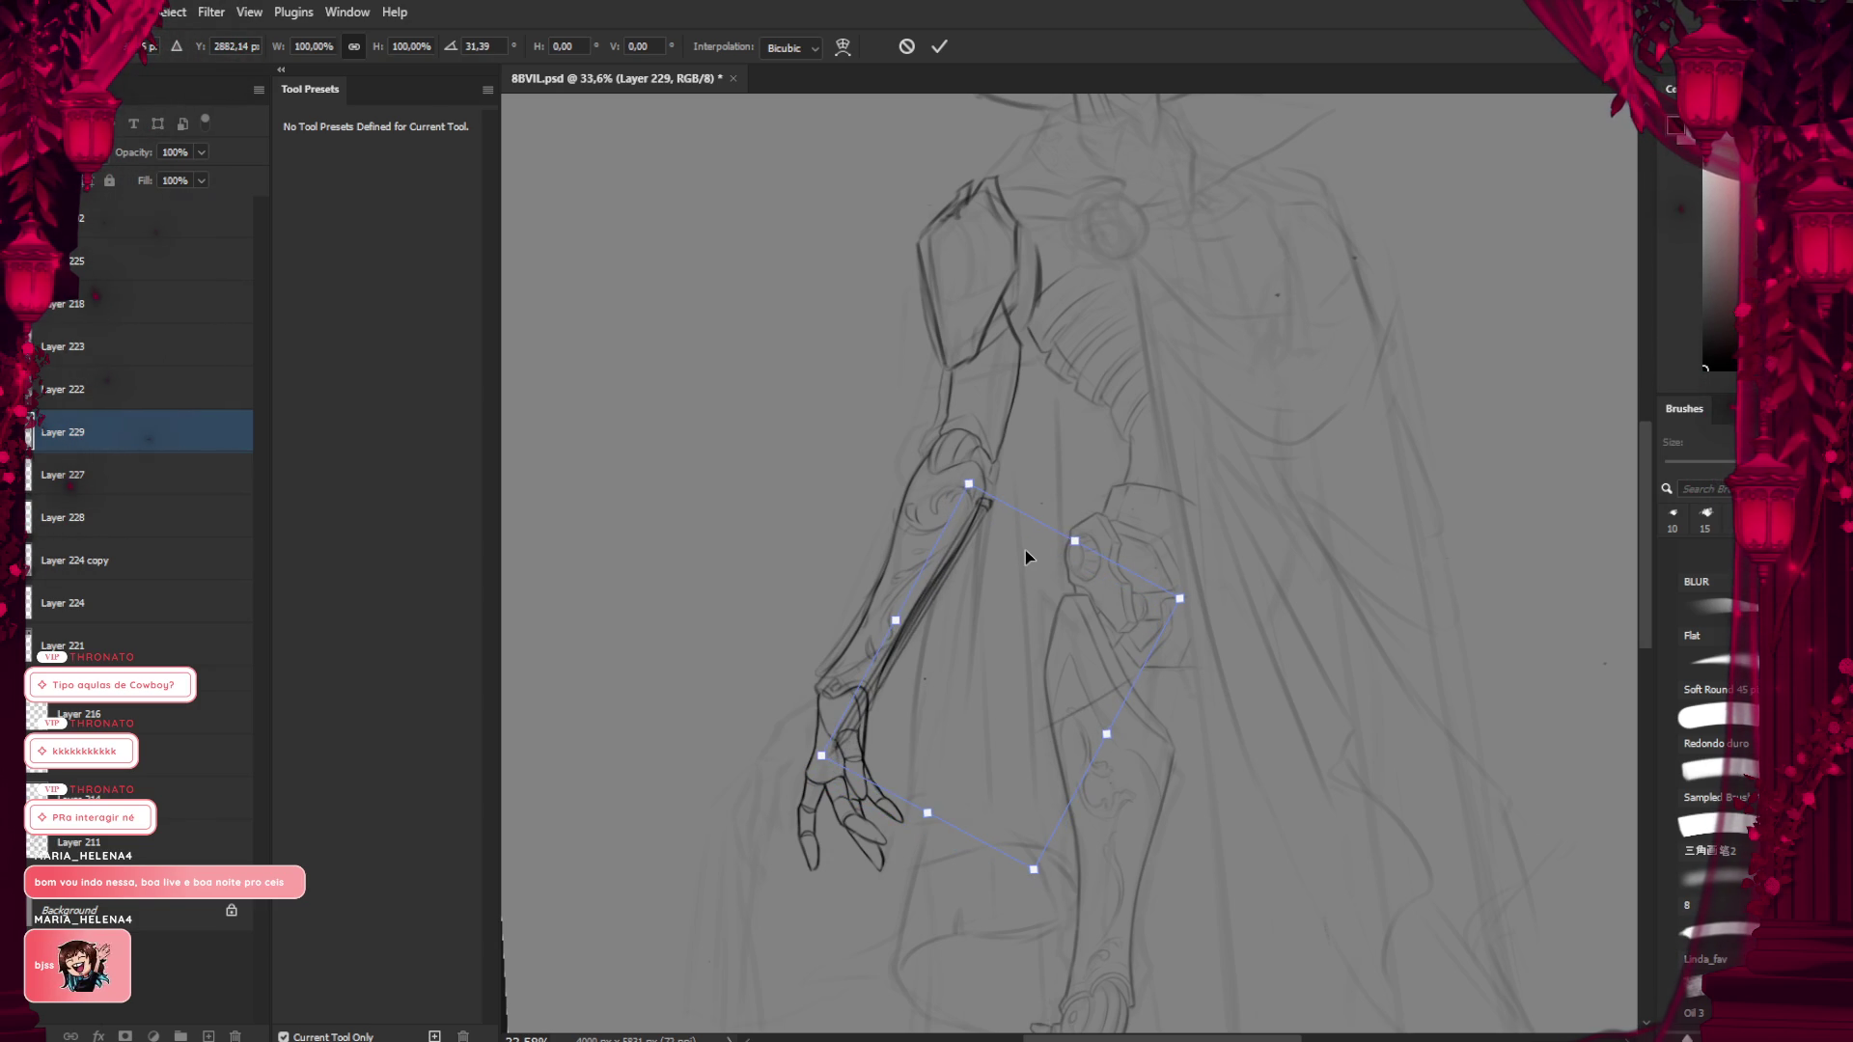
pyautogui.press('Return')
# On Layer 227, rotate the drawn hand outward toward the staff and commit it
pyautogui.press('b')
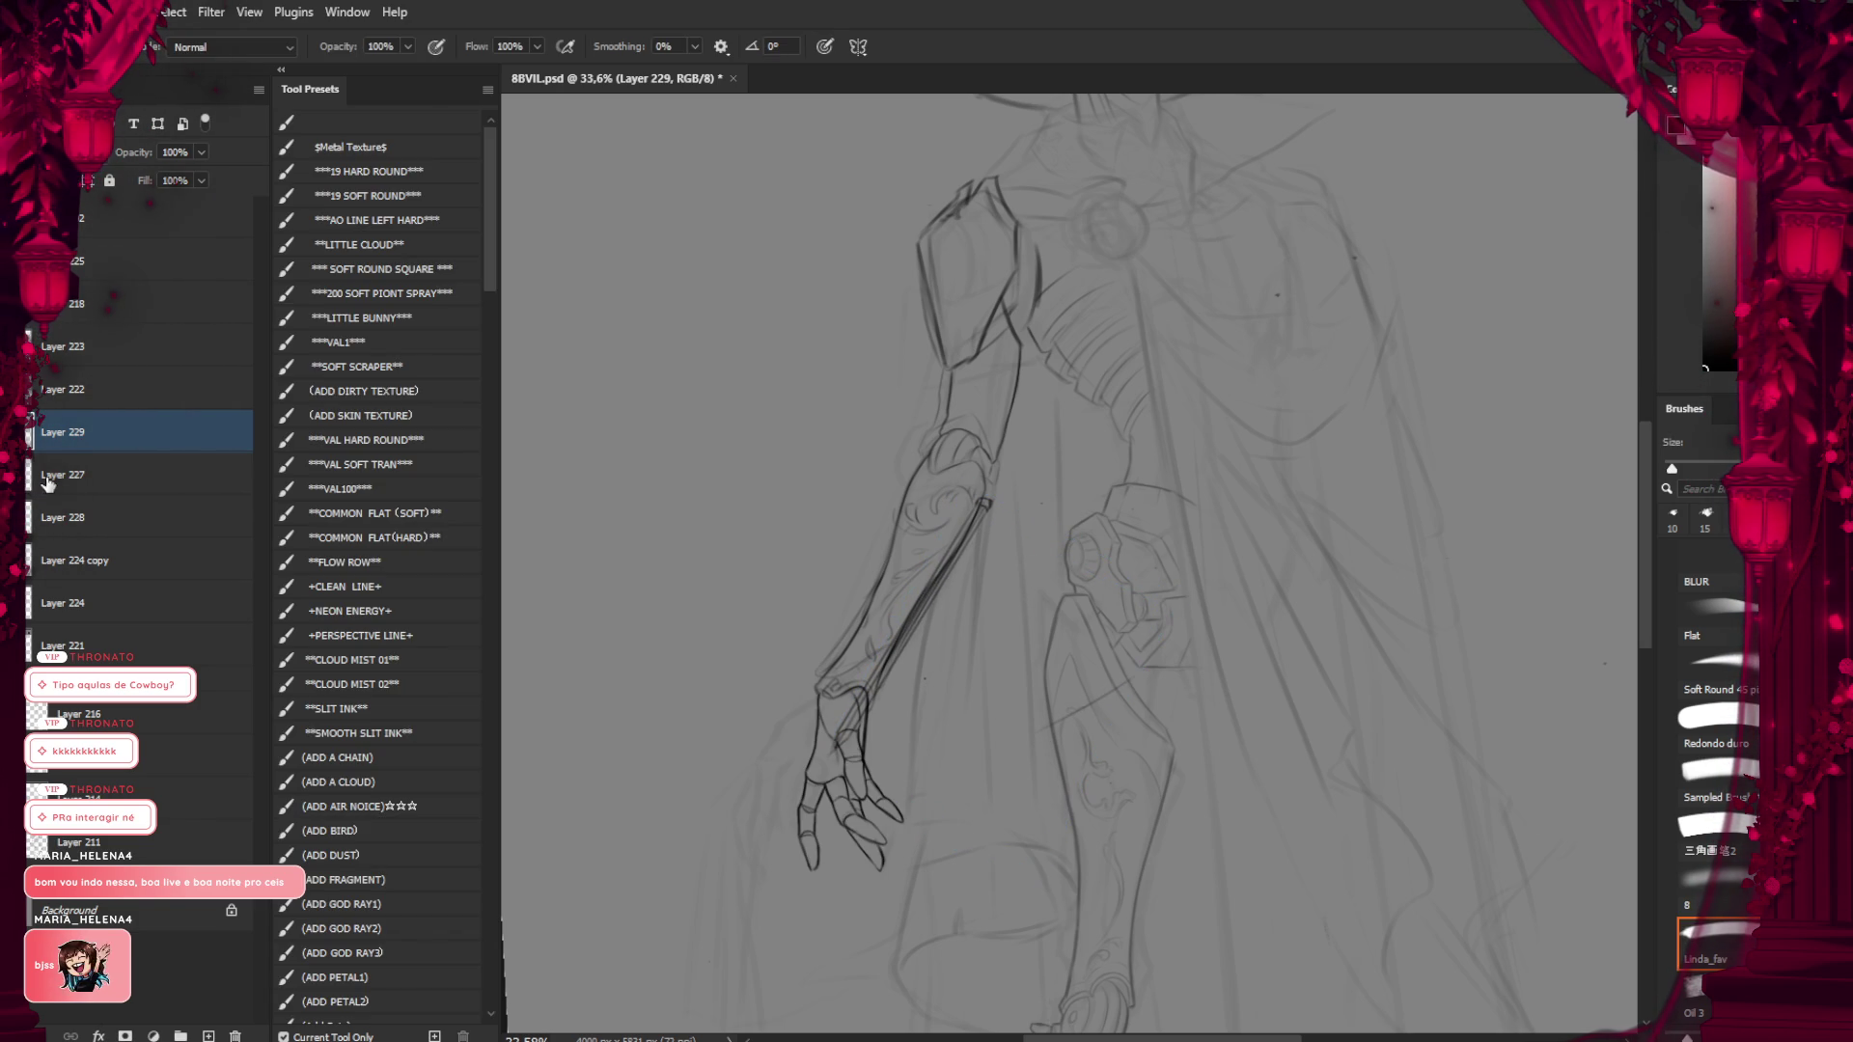
pyautogui.click(242, 478)
pyautogui.hotkey('ctrl', 't')
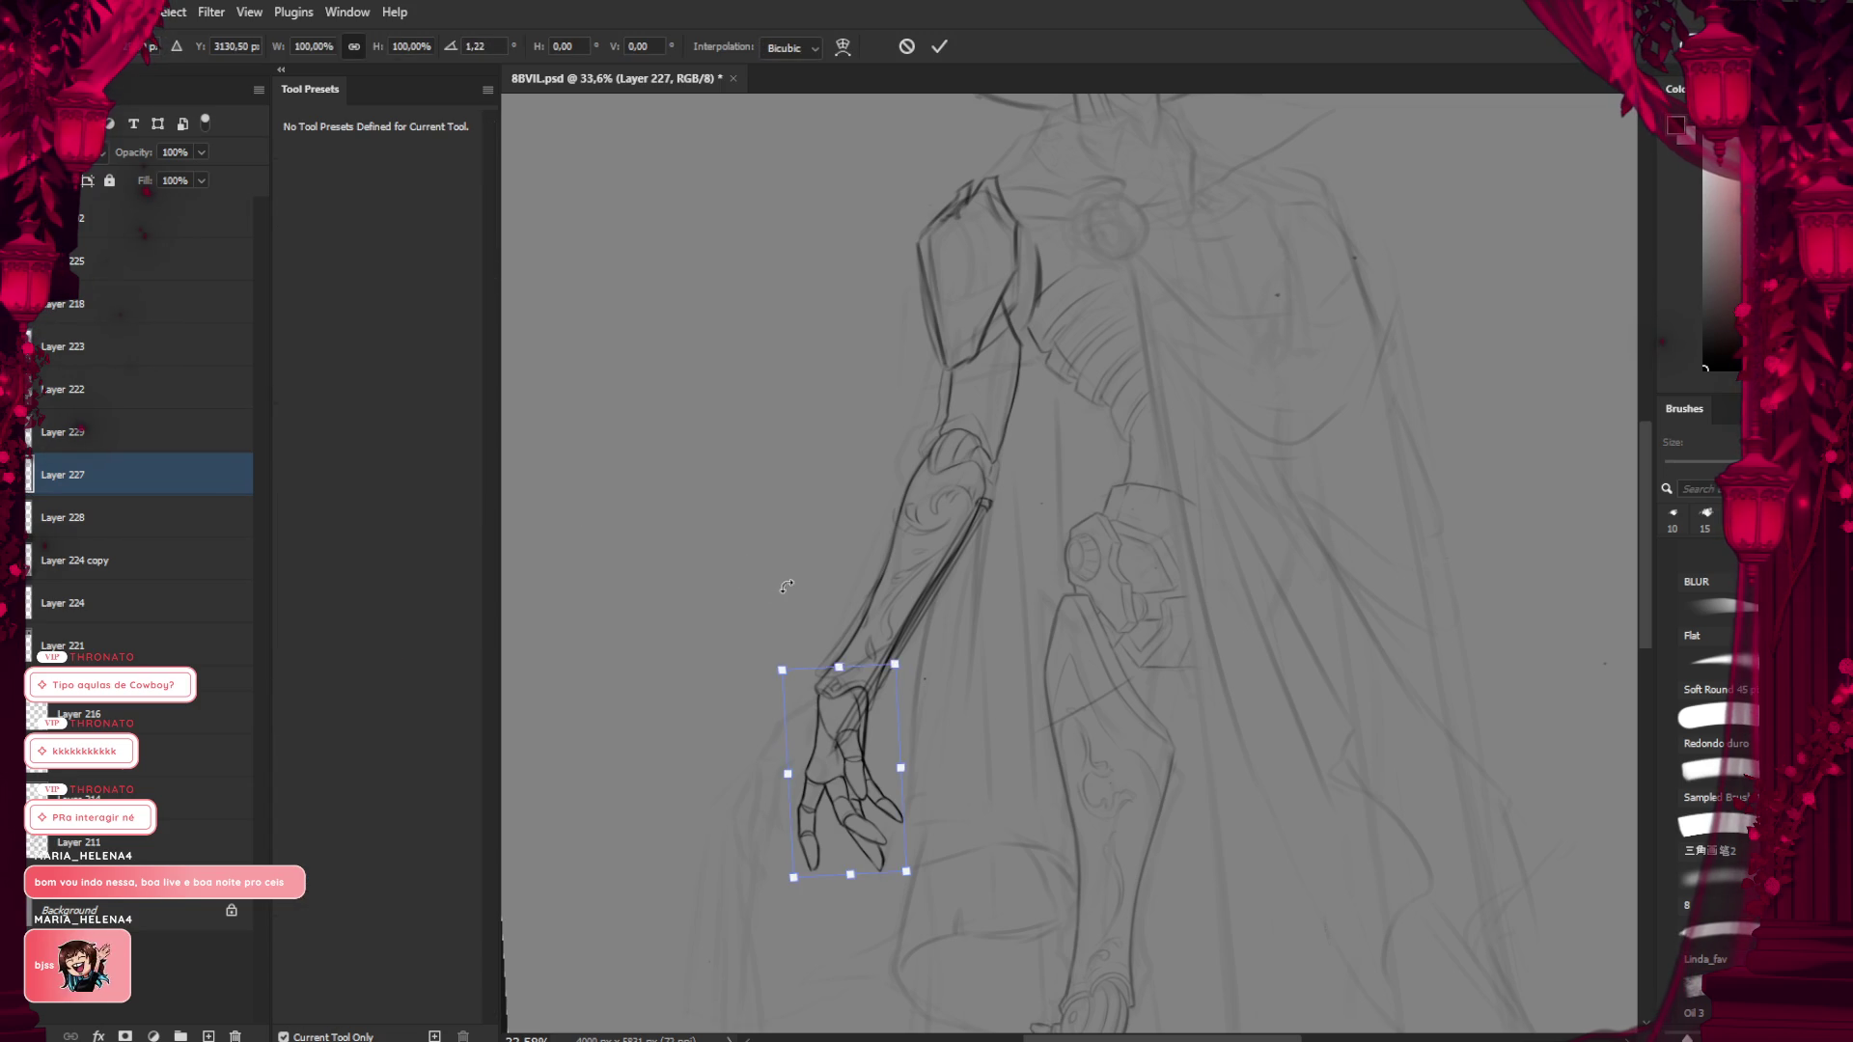
pyautogui.moveTo(786, 585)
pyautogui.mouseDown()
pyautogui.moveTo(895, 727)
pyautogui.moveTo(850, 729)
pyautogui.mouseUp()
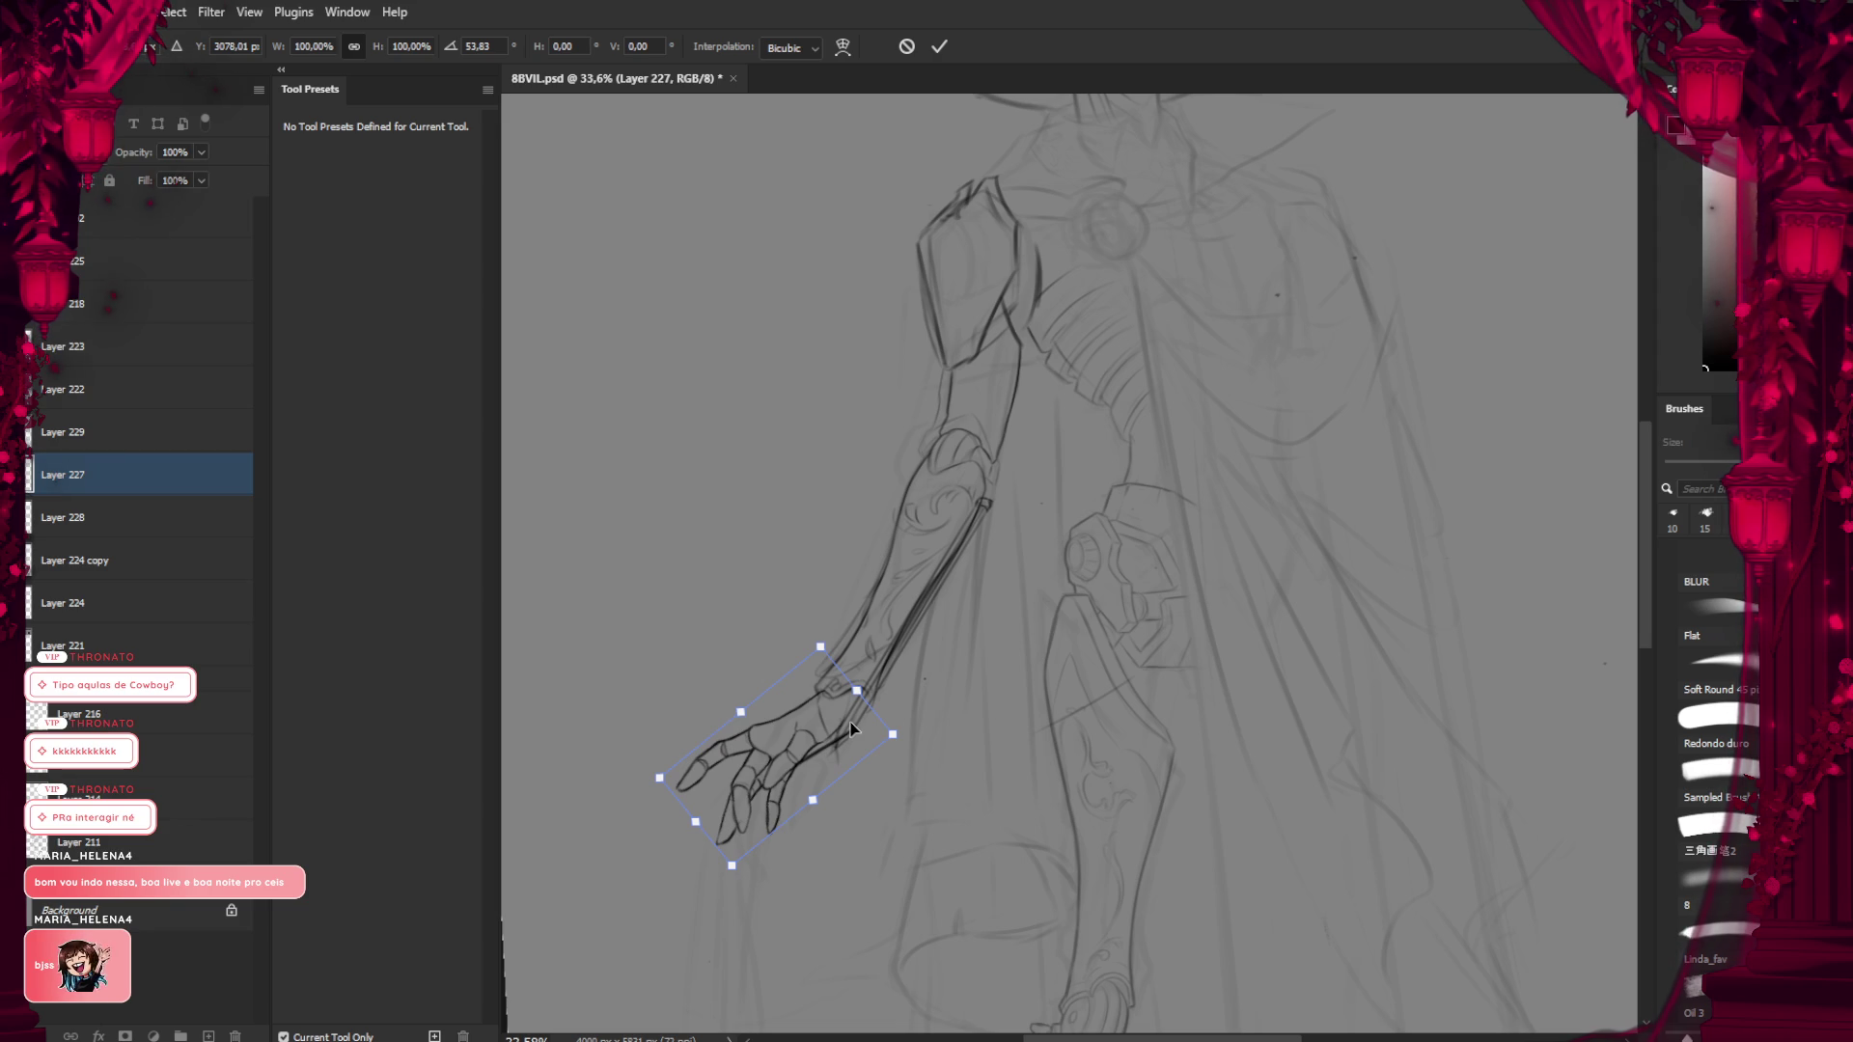
pyautogui.press('Return')
# Make the staff layer active again and pick a larger eraser
pyautogui.press('b')
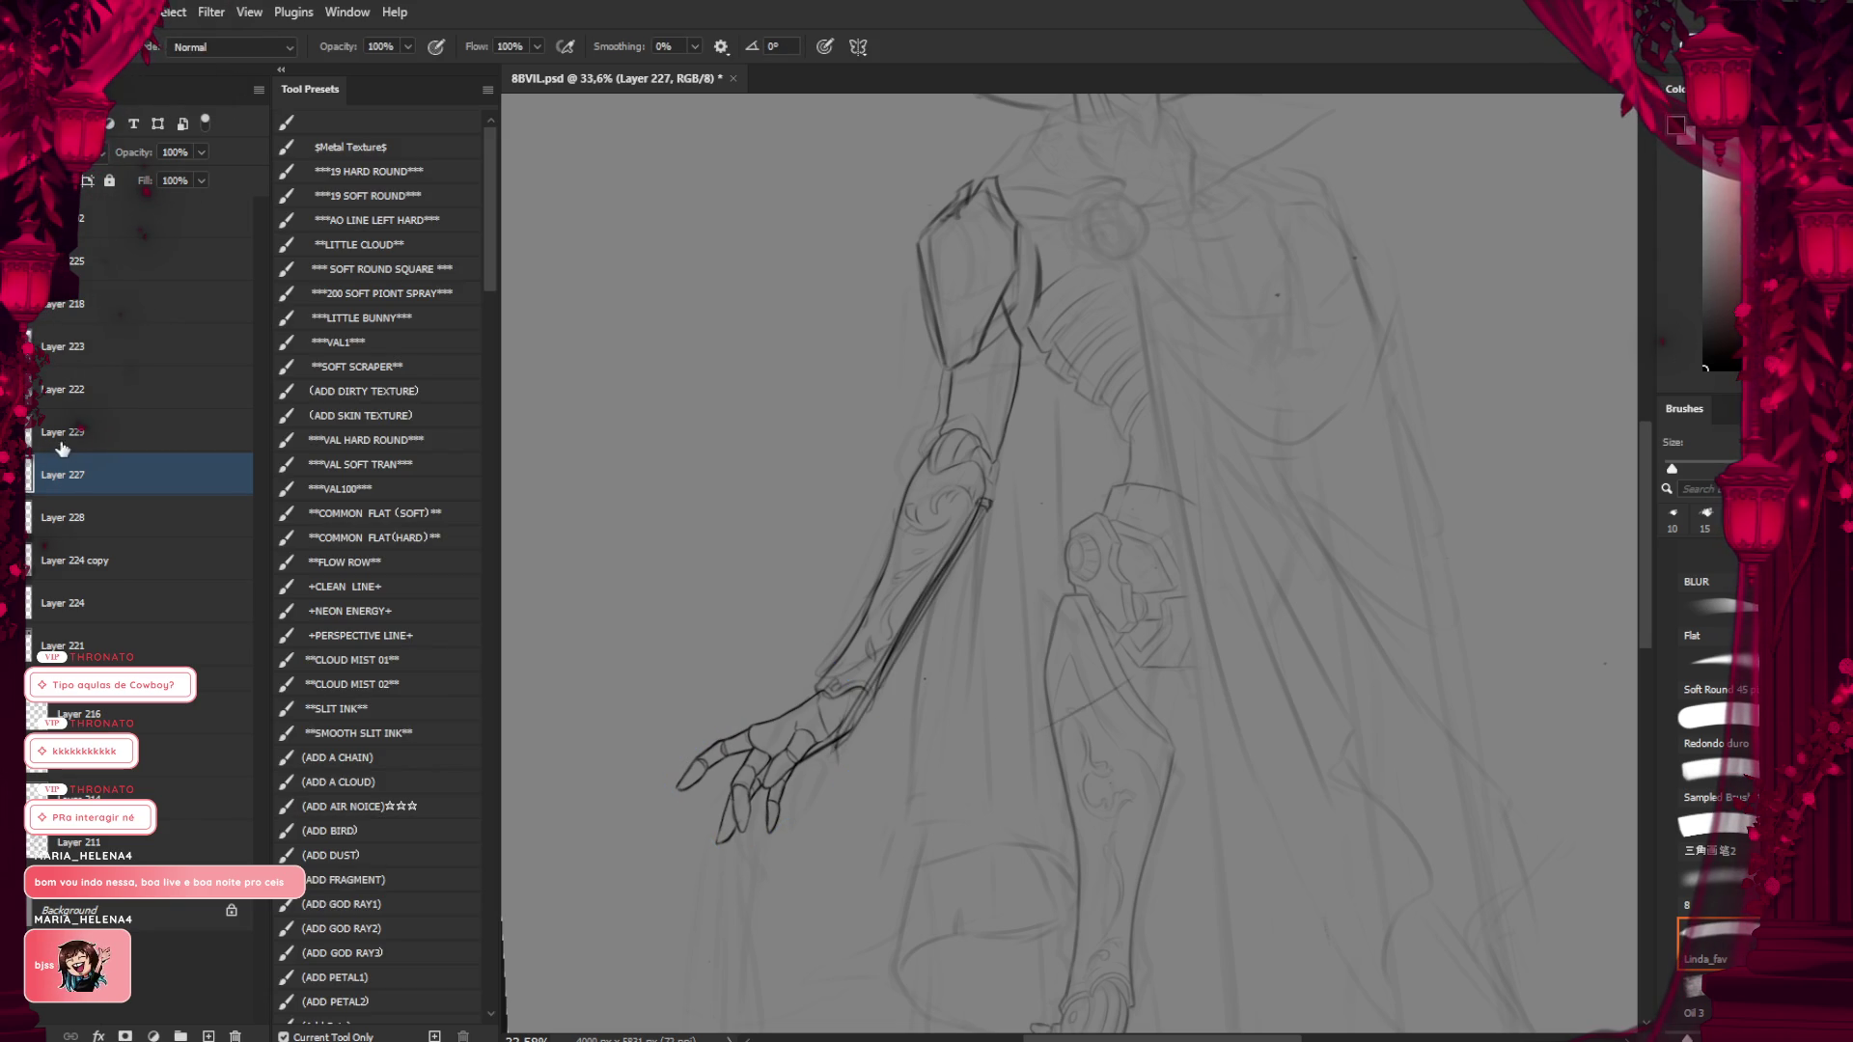
pyautogui.hotkey('alt', ']')
pyautogui.press('e')
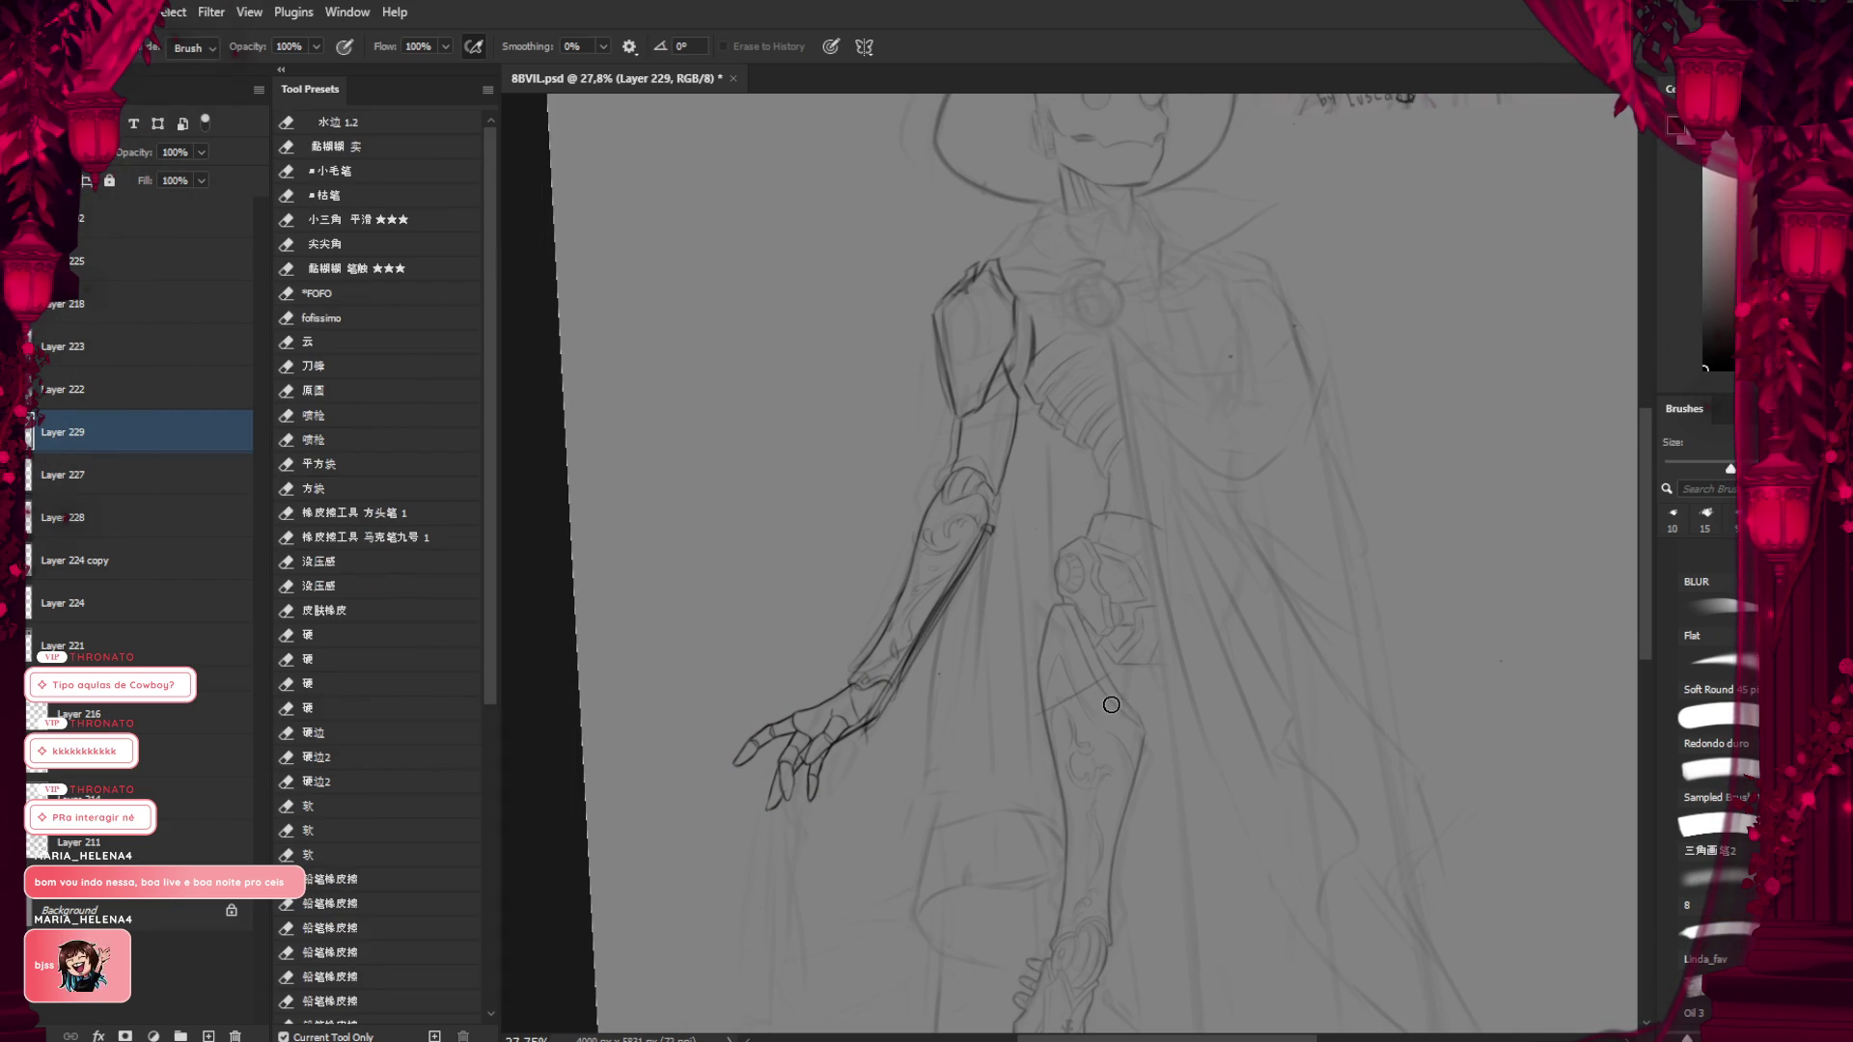
pyautogui.press(']')
pyautogui.press(']')
pyautogui.press(']')
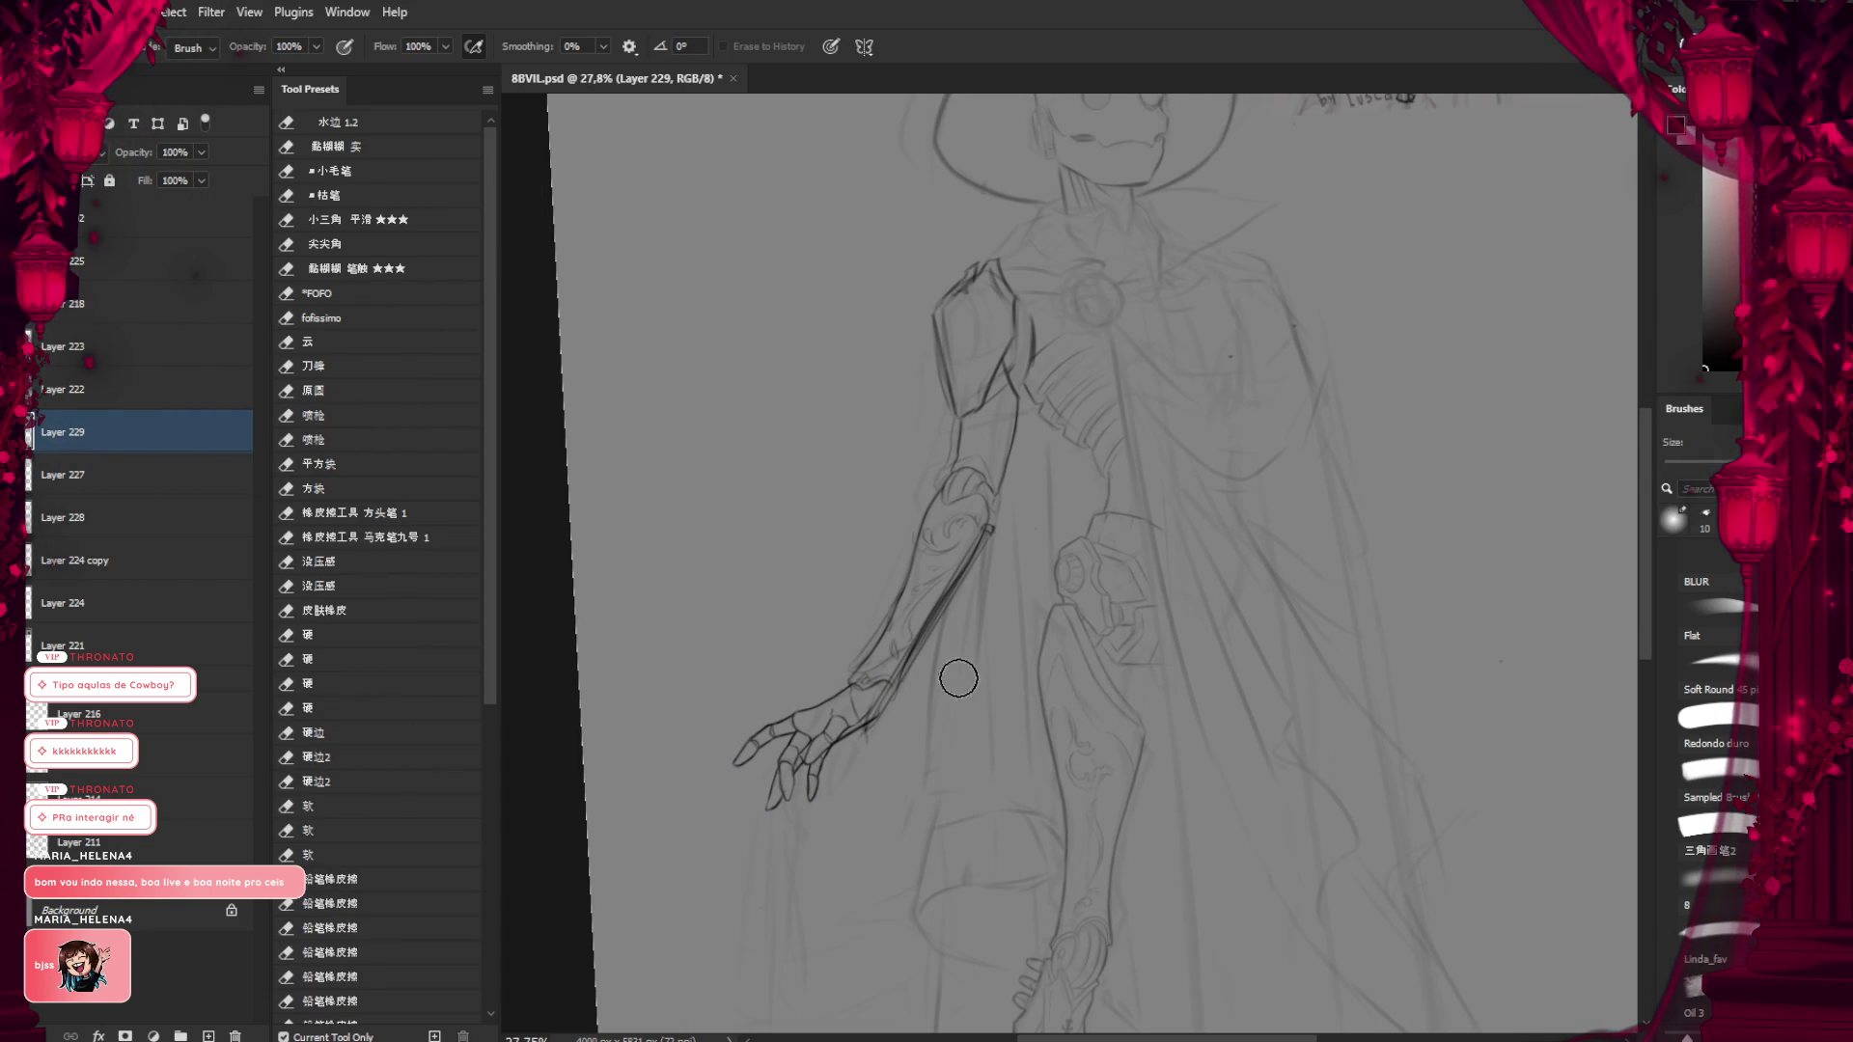
pyautogui.scroll(3, 1061, 699)
# Nudge the staff down-left into the hand and commit the move
pyautogui.hotkey('ctrl', 't')
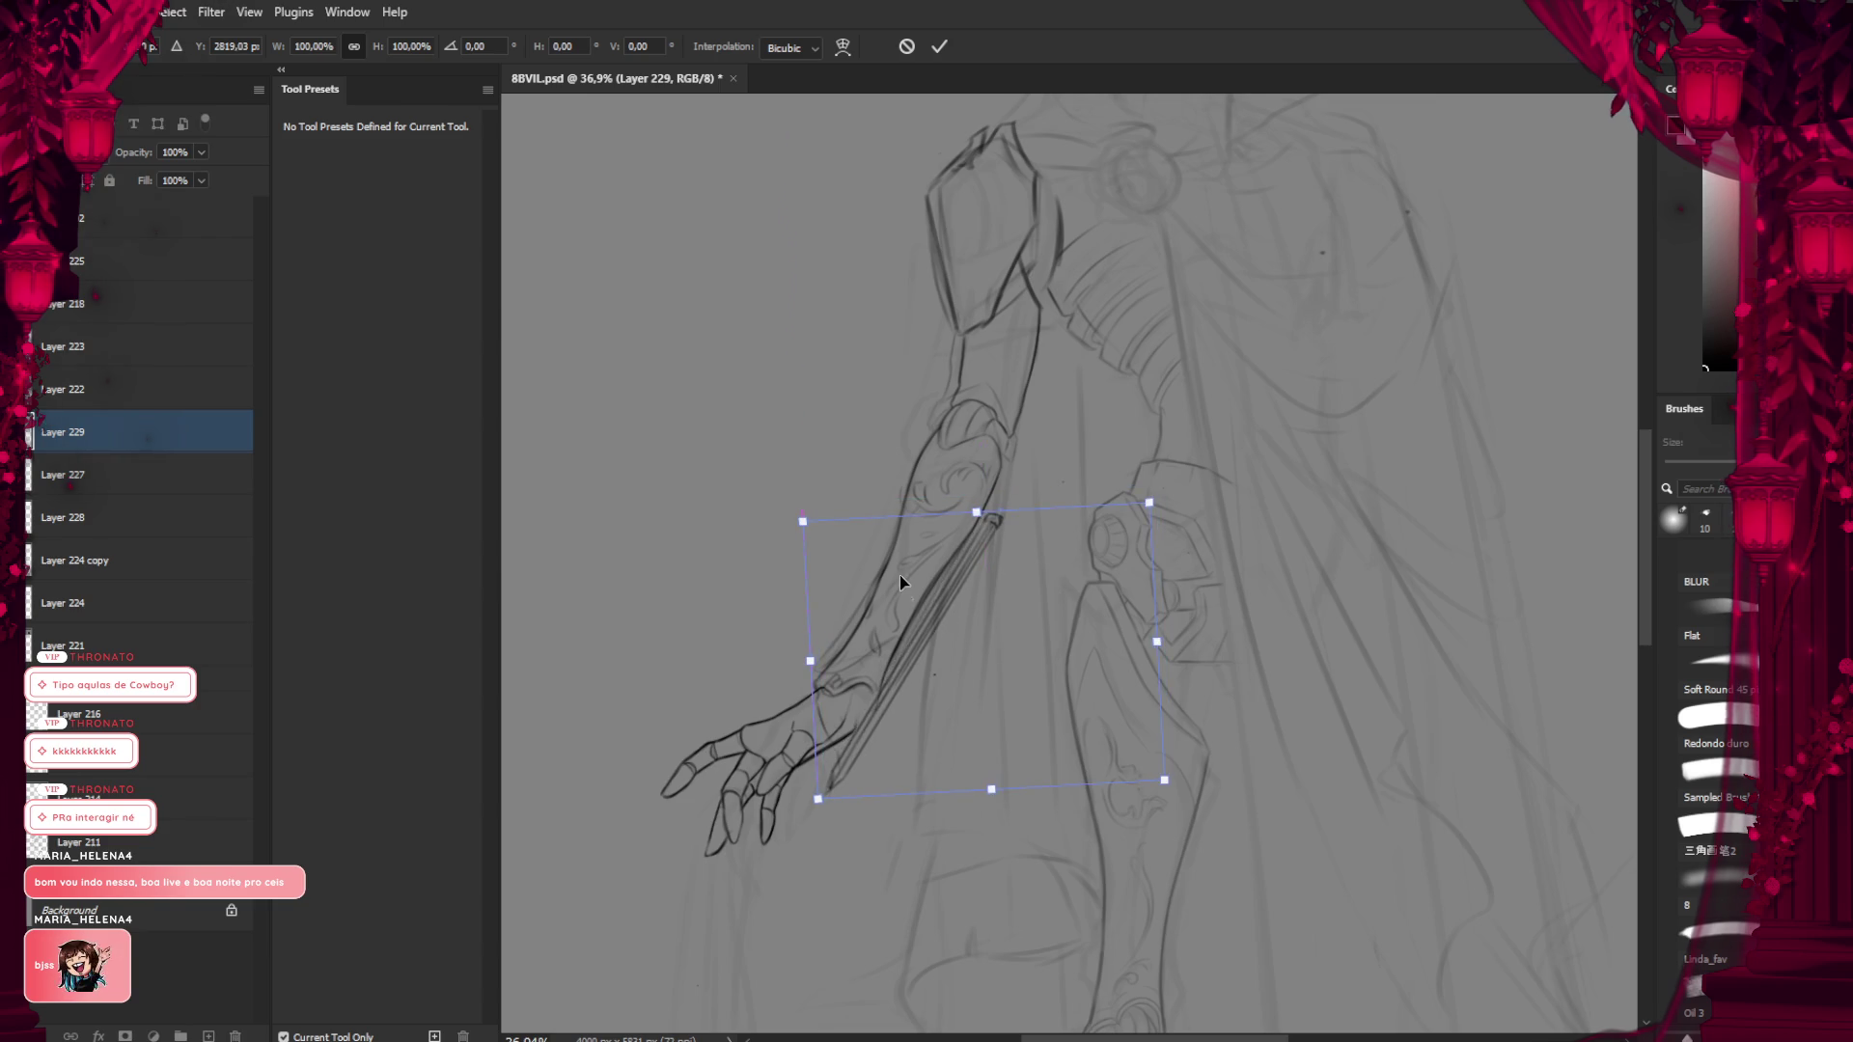
pyautogui.scroll(-4, 899, 575)
pyautogui.scroll(1, 947, 653)
pyautogui.scroll(5, 947, 652)
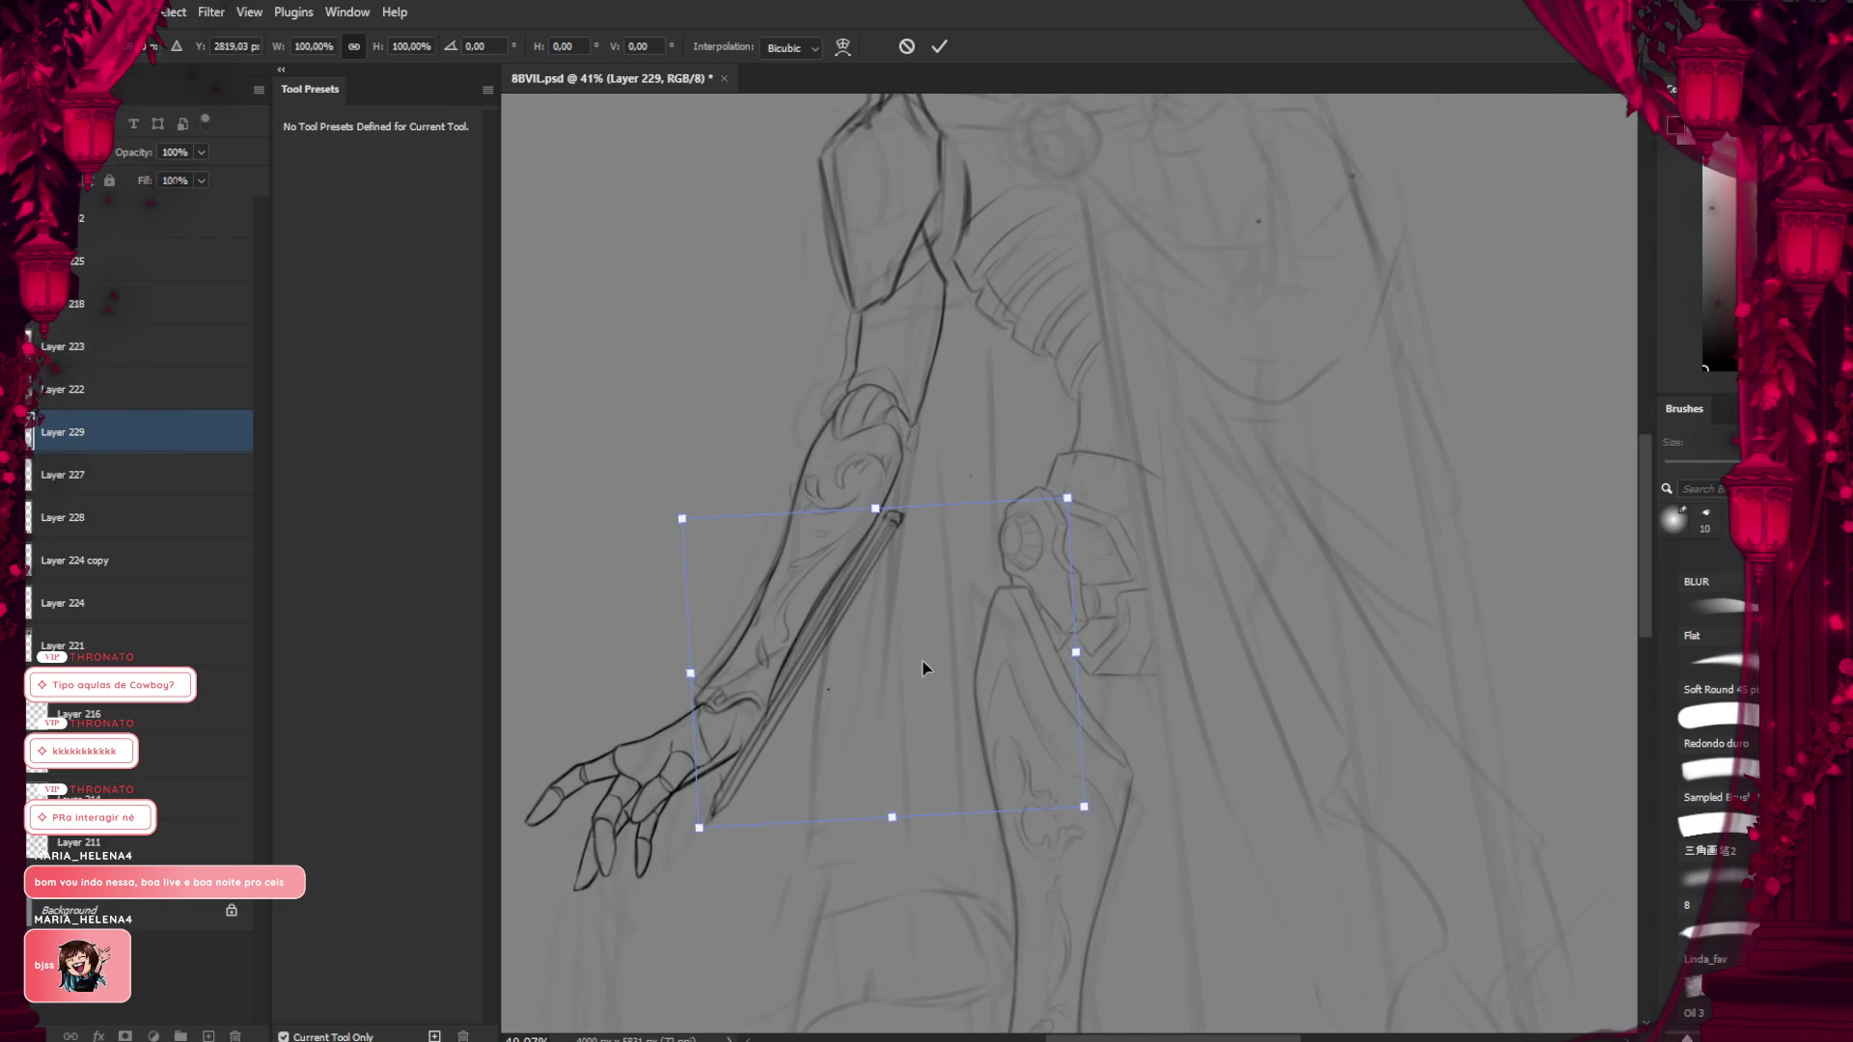
pyautogui.moveTo(936, 612)
pyautogui.mouseDown()
pyautogui.moveTo(896, 645)
pyautogui.moveTo(909, 608)
pyautogui.mouseUp()
pyautogui.press('Return')
pyautogui.scroll(-4, 900, 633)
# Mirror the canvas view to check the drawing, turn it back near upright, and select Layer 227
pyautogui.hotkey('ctrl', 'shift', 'h')
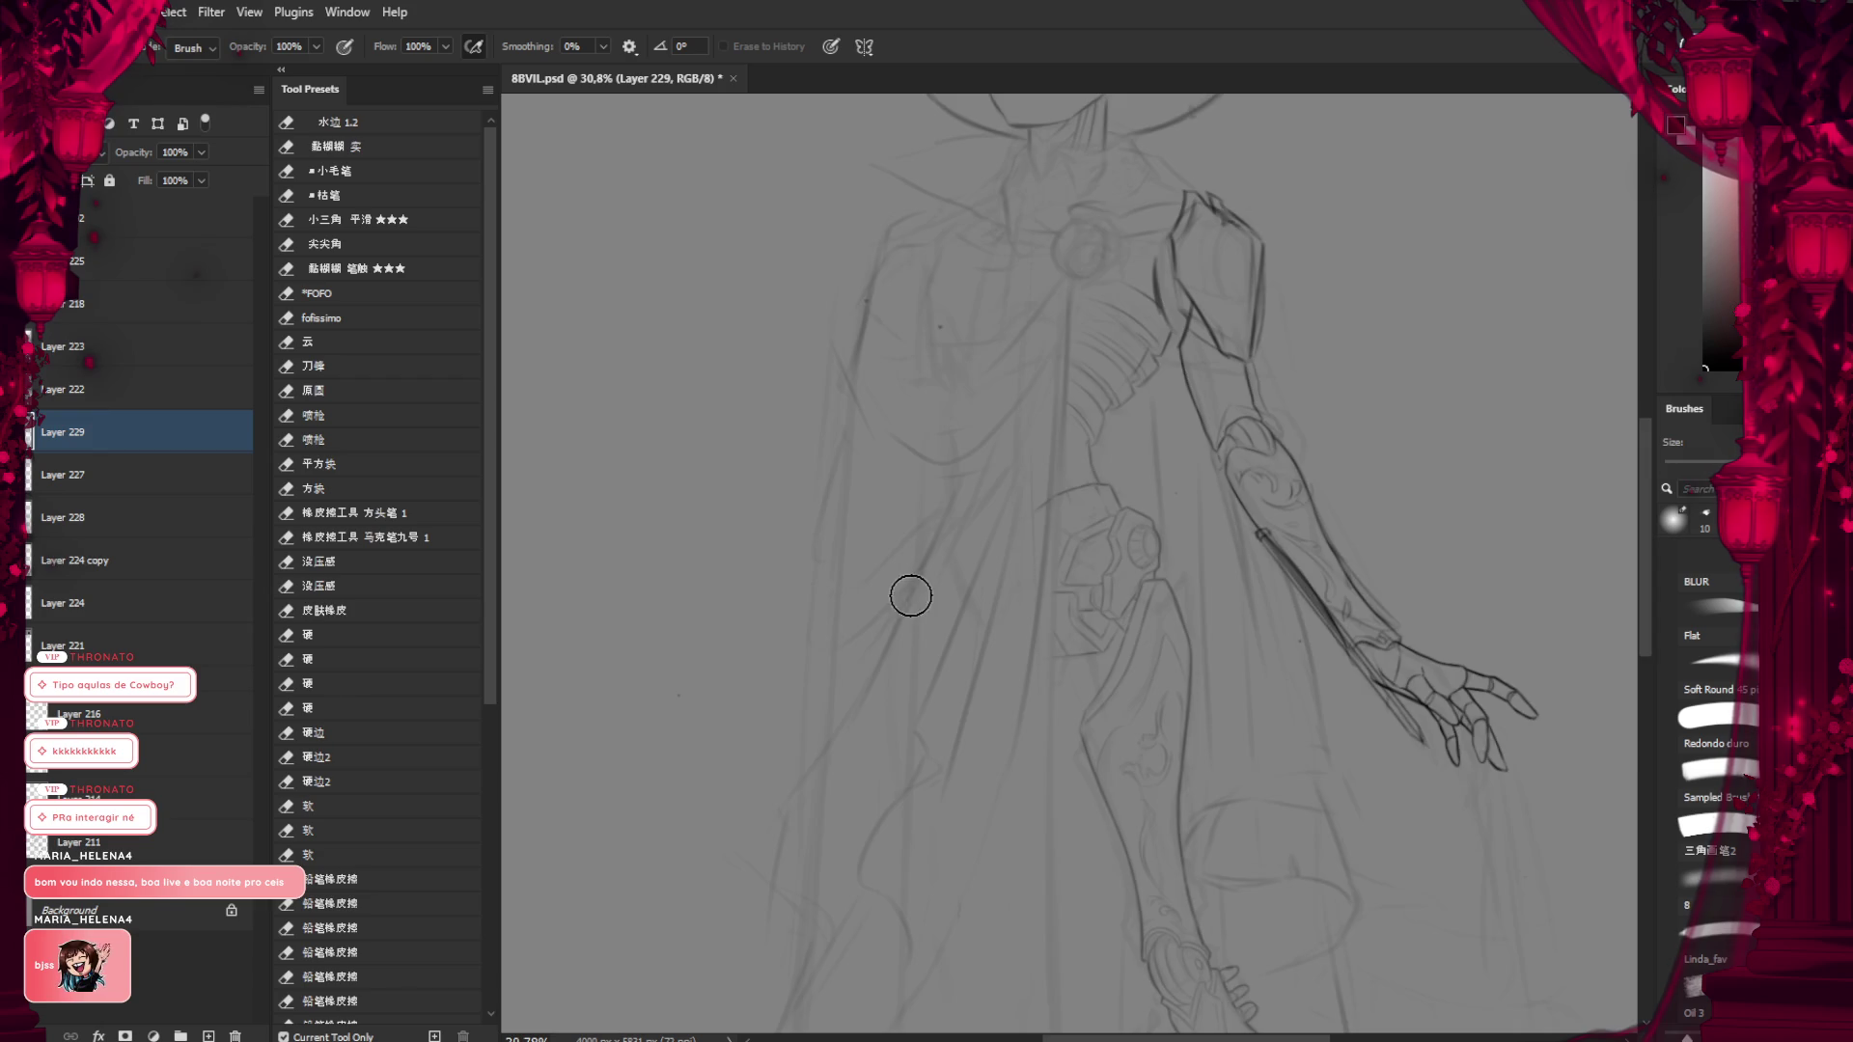
pyautogui.scroll(-2, 972, 579)
pyautogui.scroll(-1, 785, 508)
pyautogui.press('r')
pyautogui.moveTo(786, 508); pyautogui.dragTo(773, 470)
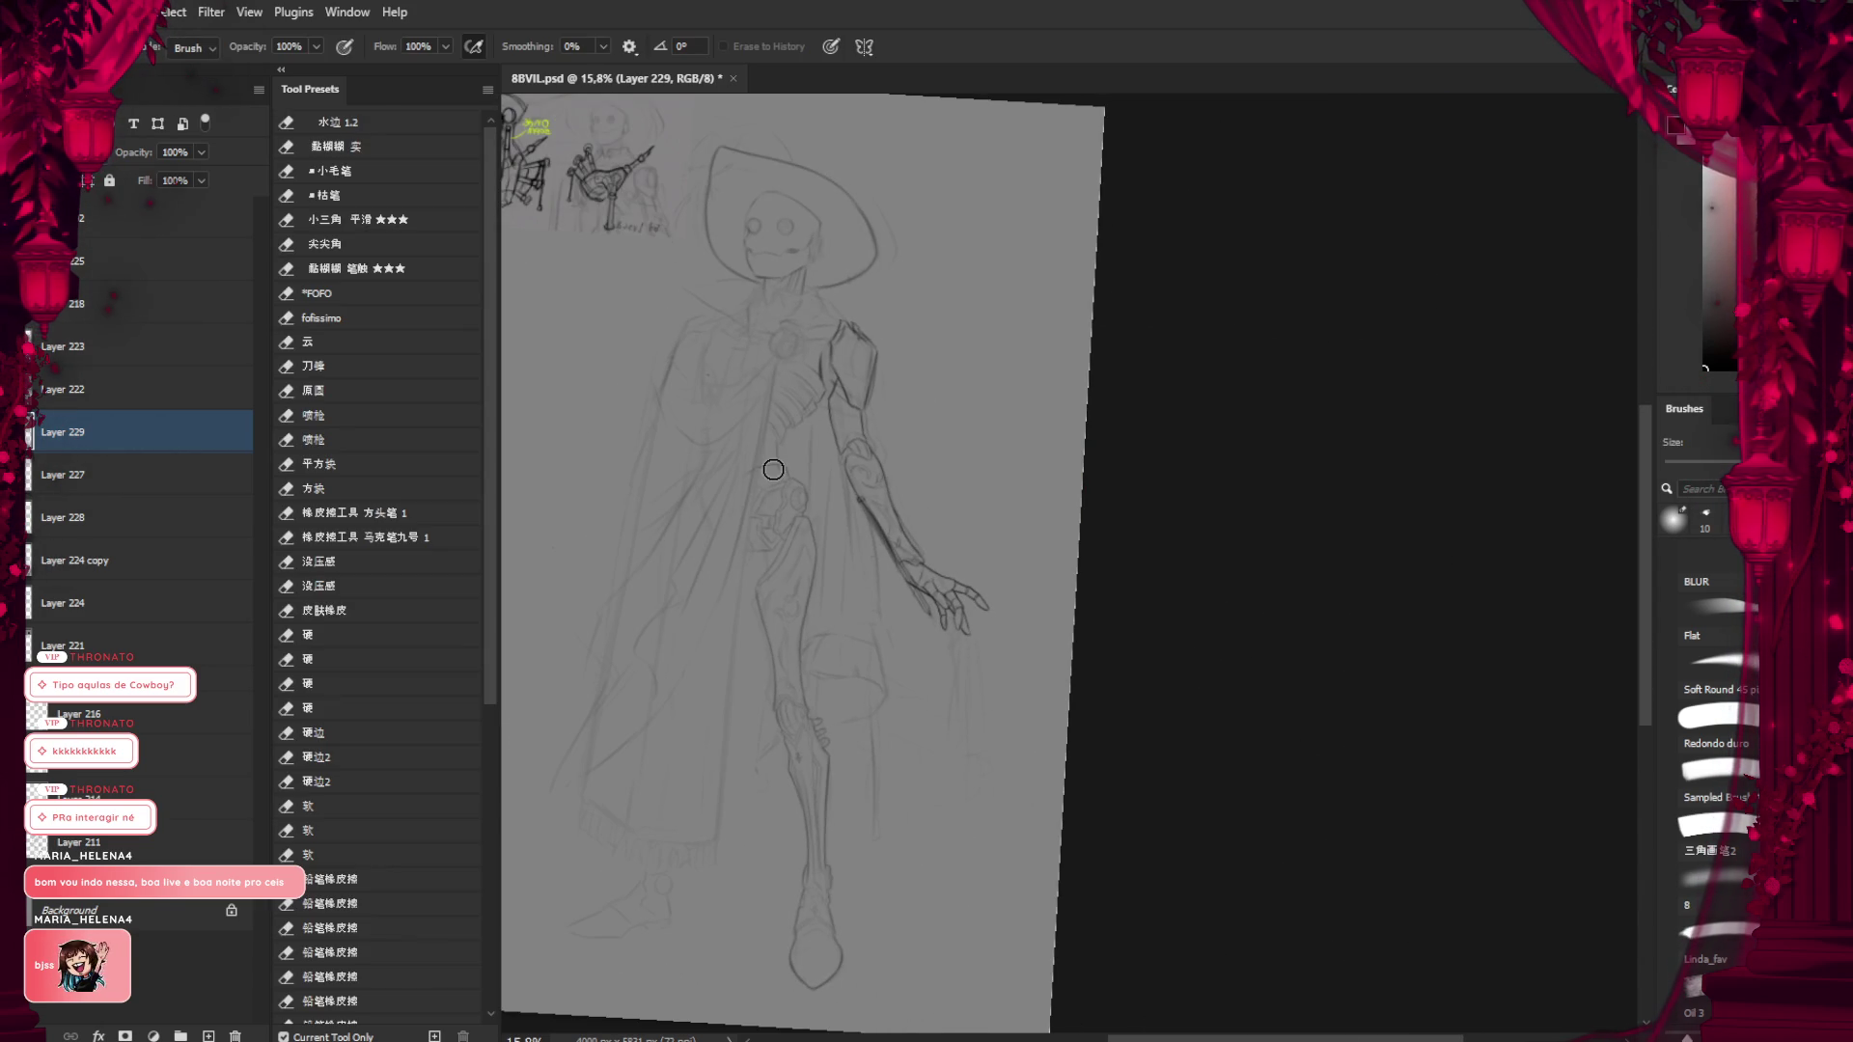
pyautogui.click(97, 475)
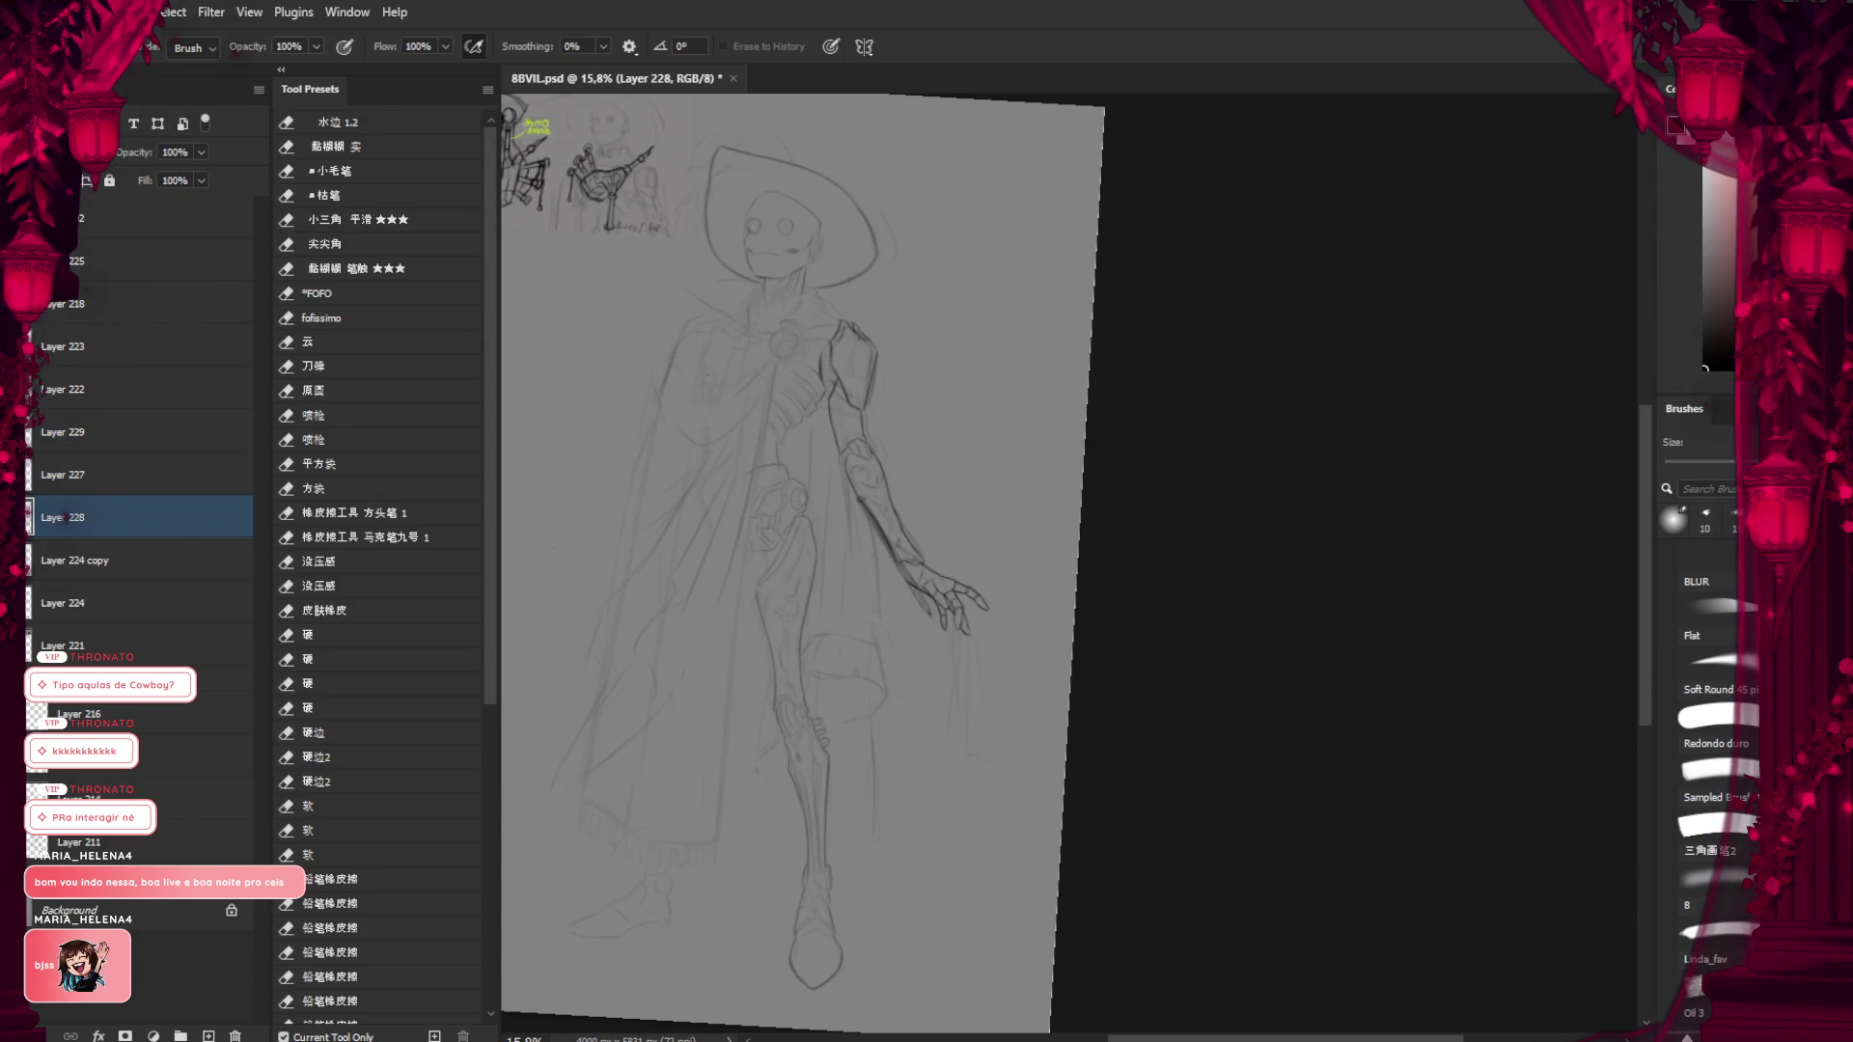
pyautogui.scroll(3, 857, 568)
pyautogui.scroll(-2, 856, 567)
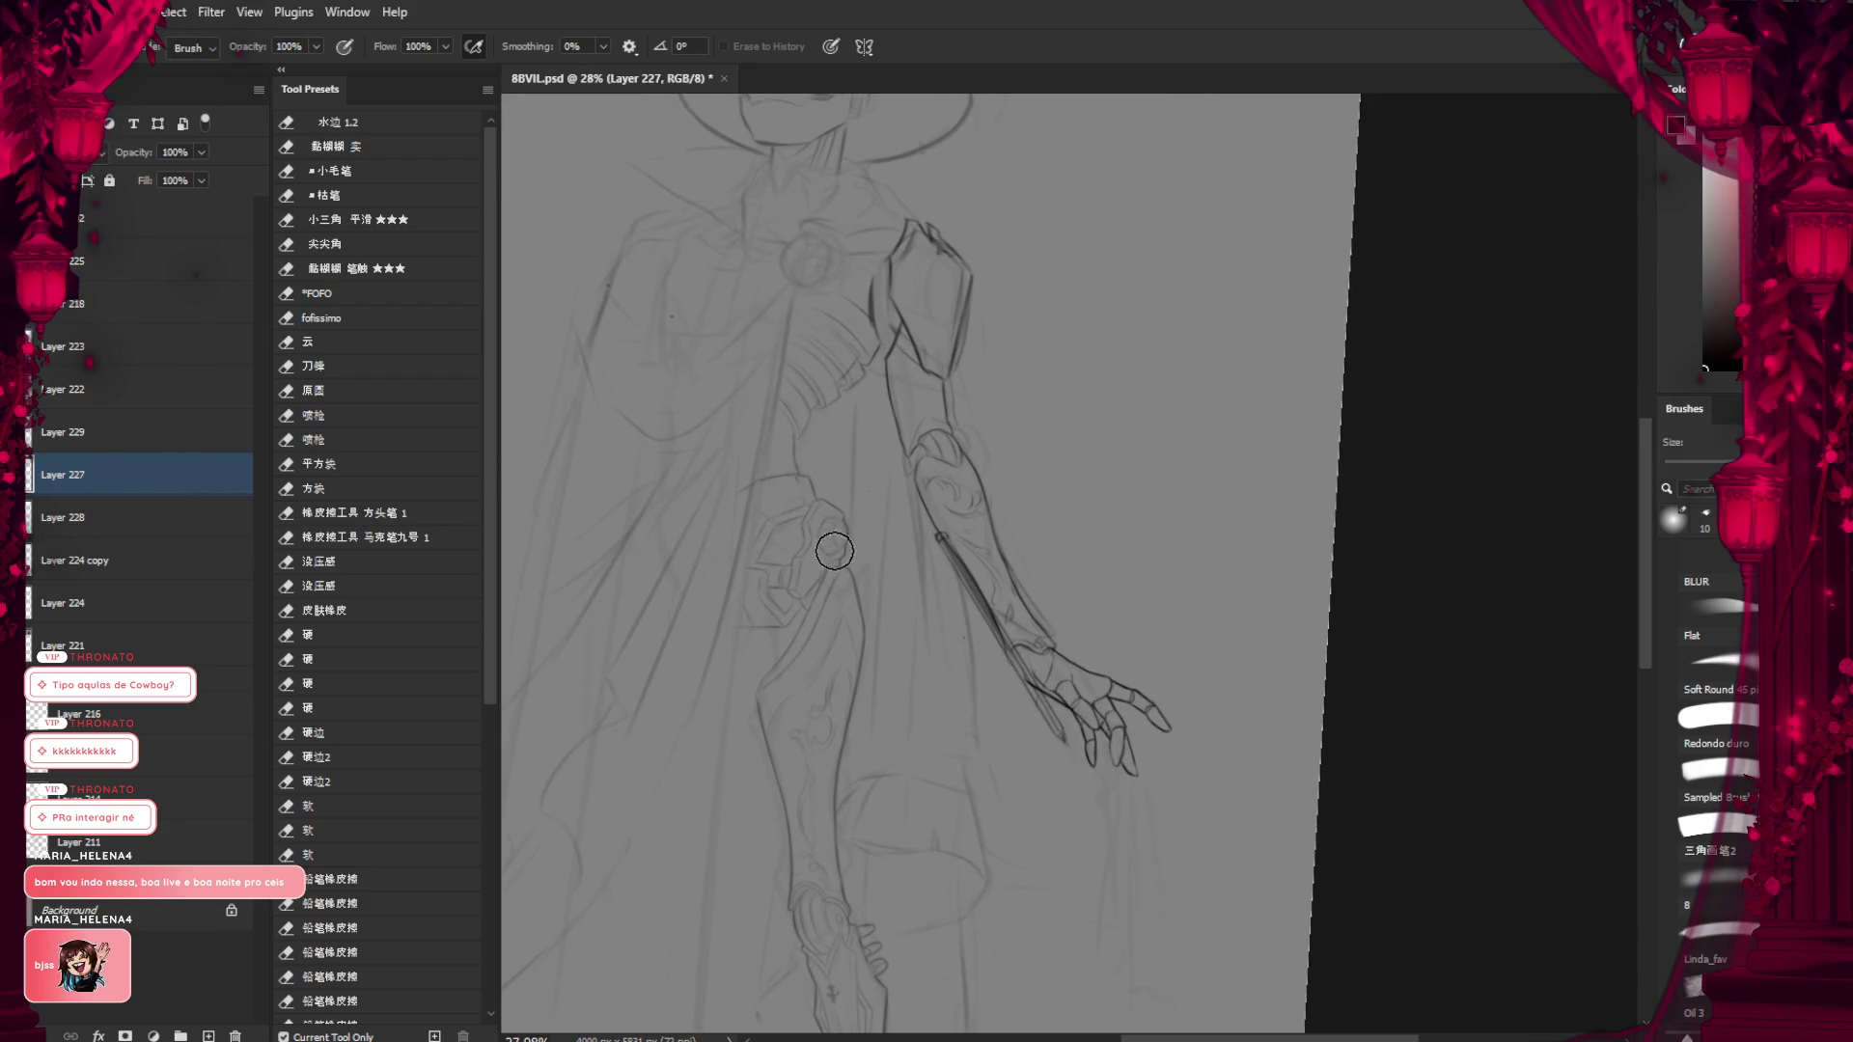
# Start transforming the hand, rotating it to about -5° and shifting it slightly up-left
pyautogui.hotkey('ctrl', 't')
pyautogui.scroll(1, 1010, 650)
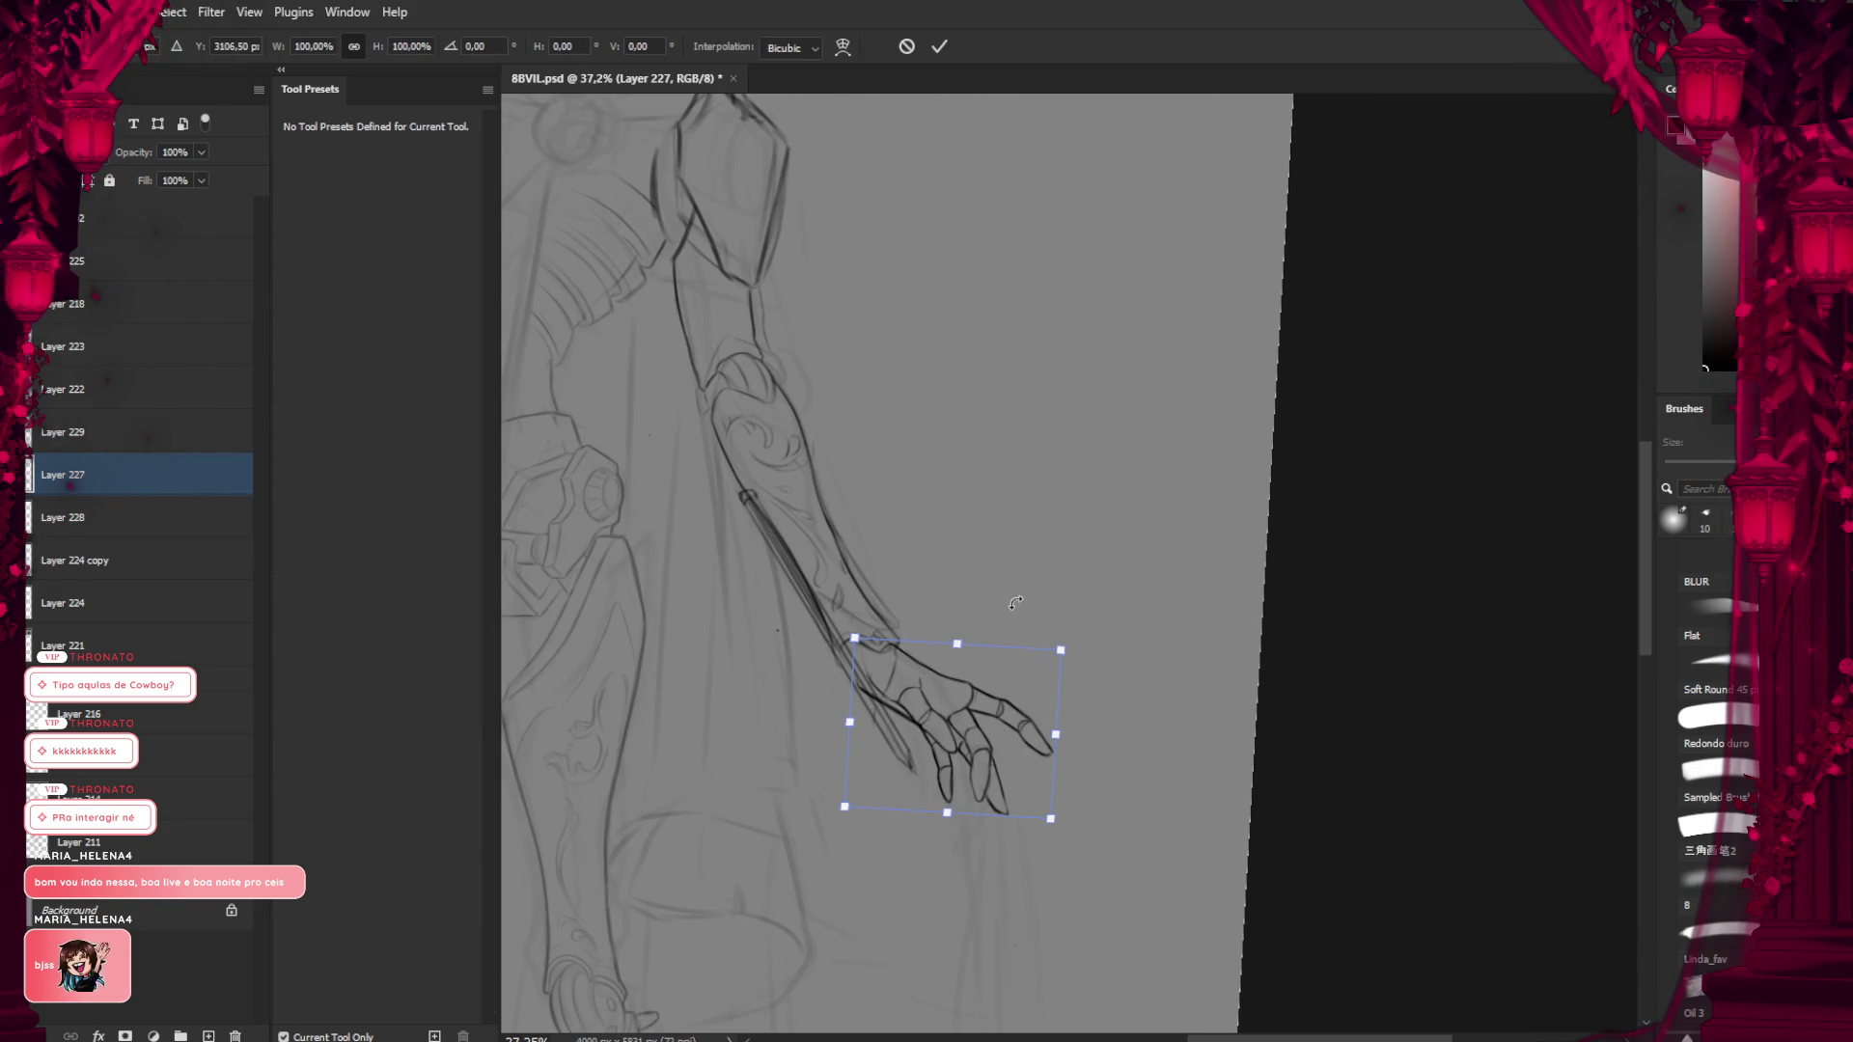
pyautogui.moveTo(1013, 603)
pyautogui.mouseDown()
pyautogui.moveTo(1021, 625)
pyautogui.moveTo(988, 670)
pyautogui.mouseUp()
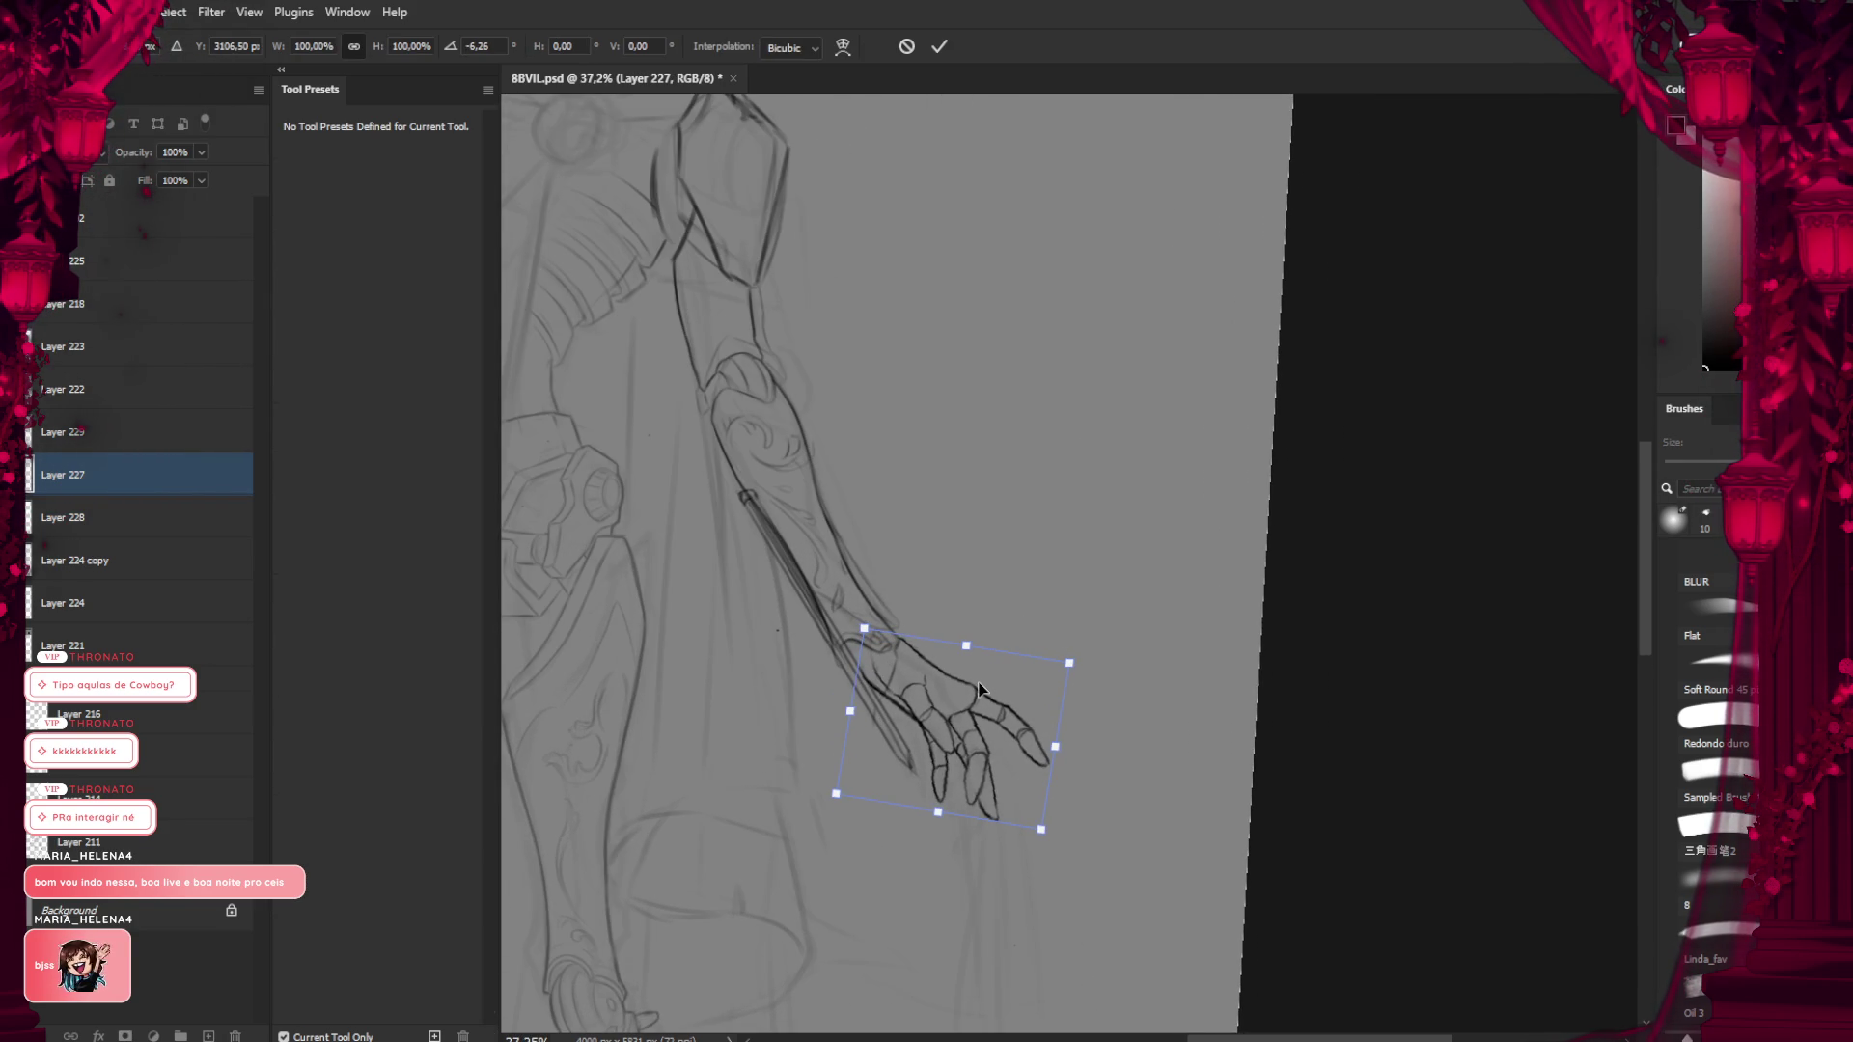
pyautogui.scroll(1, 979, 689)
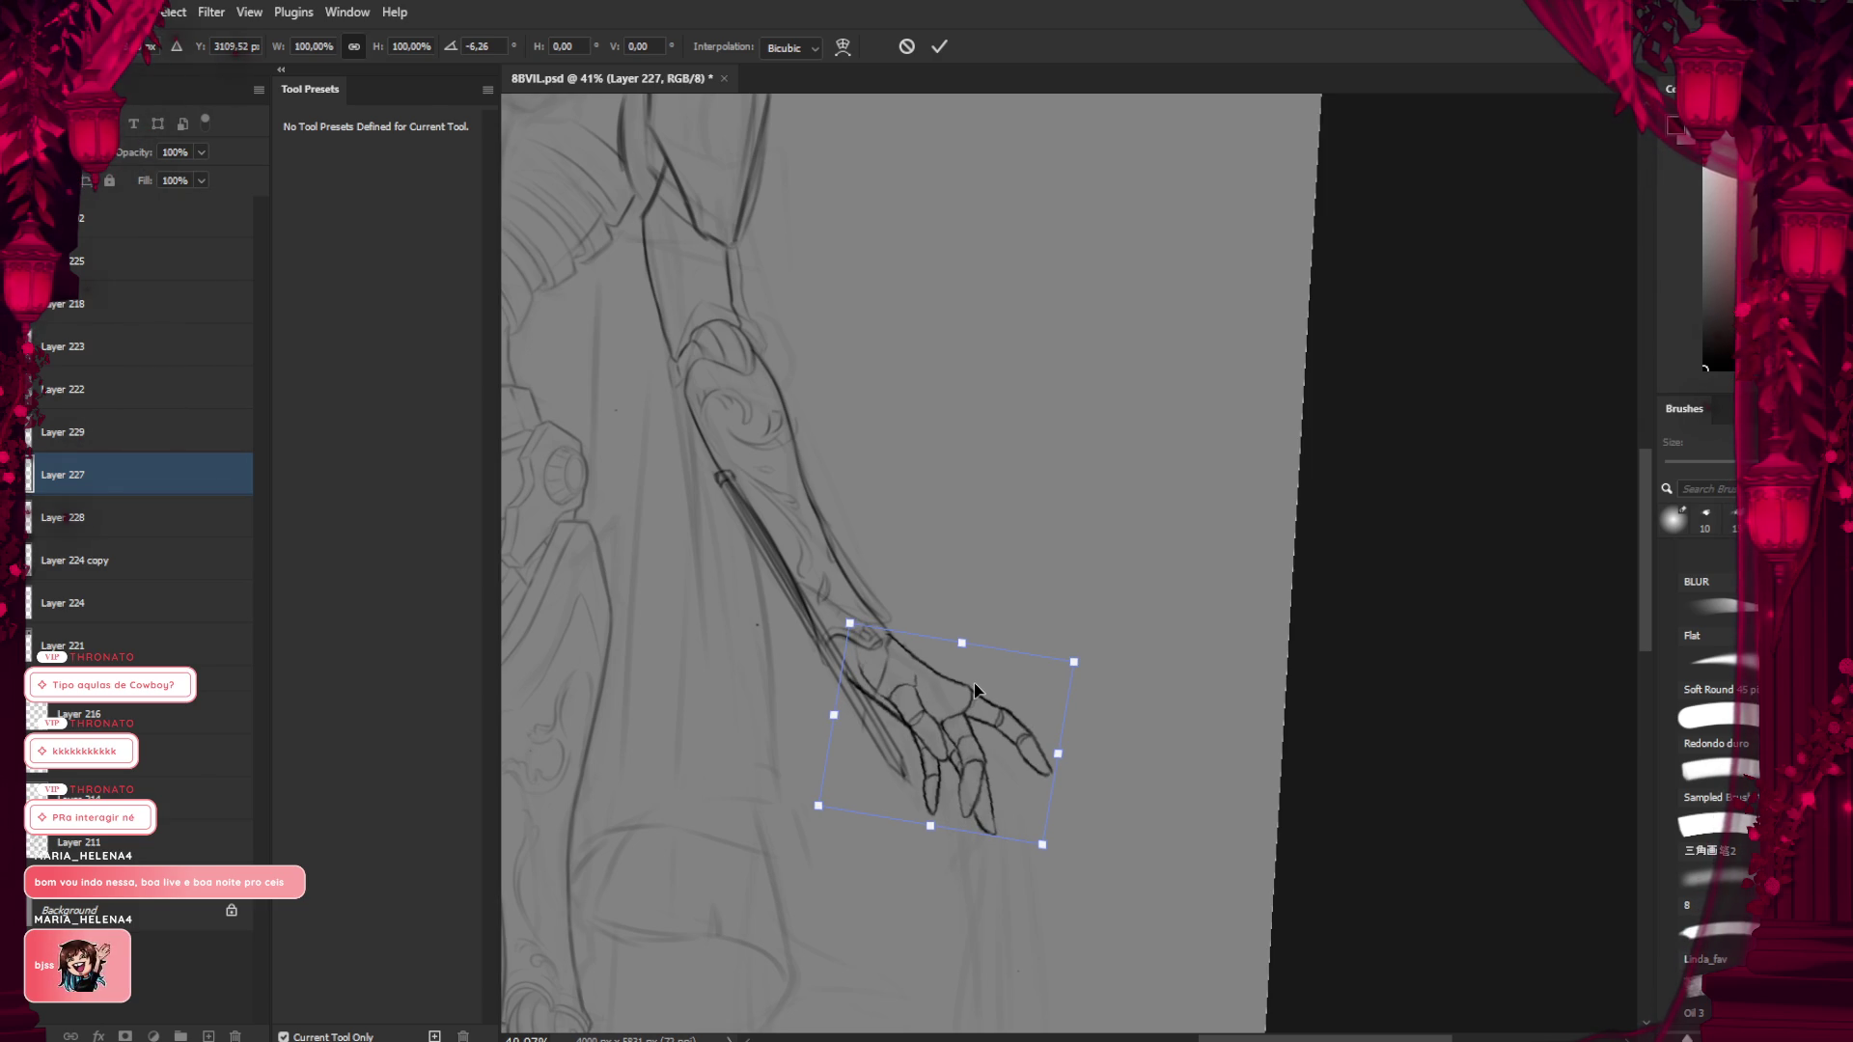
pyautogui.scroll(2, 976, 690)
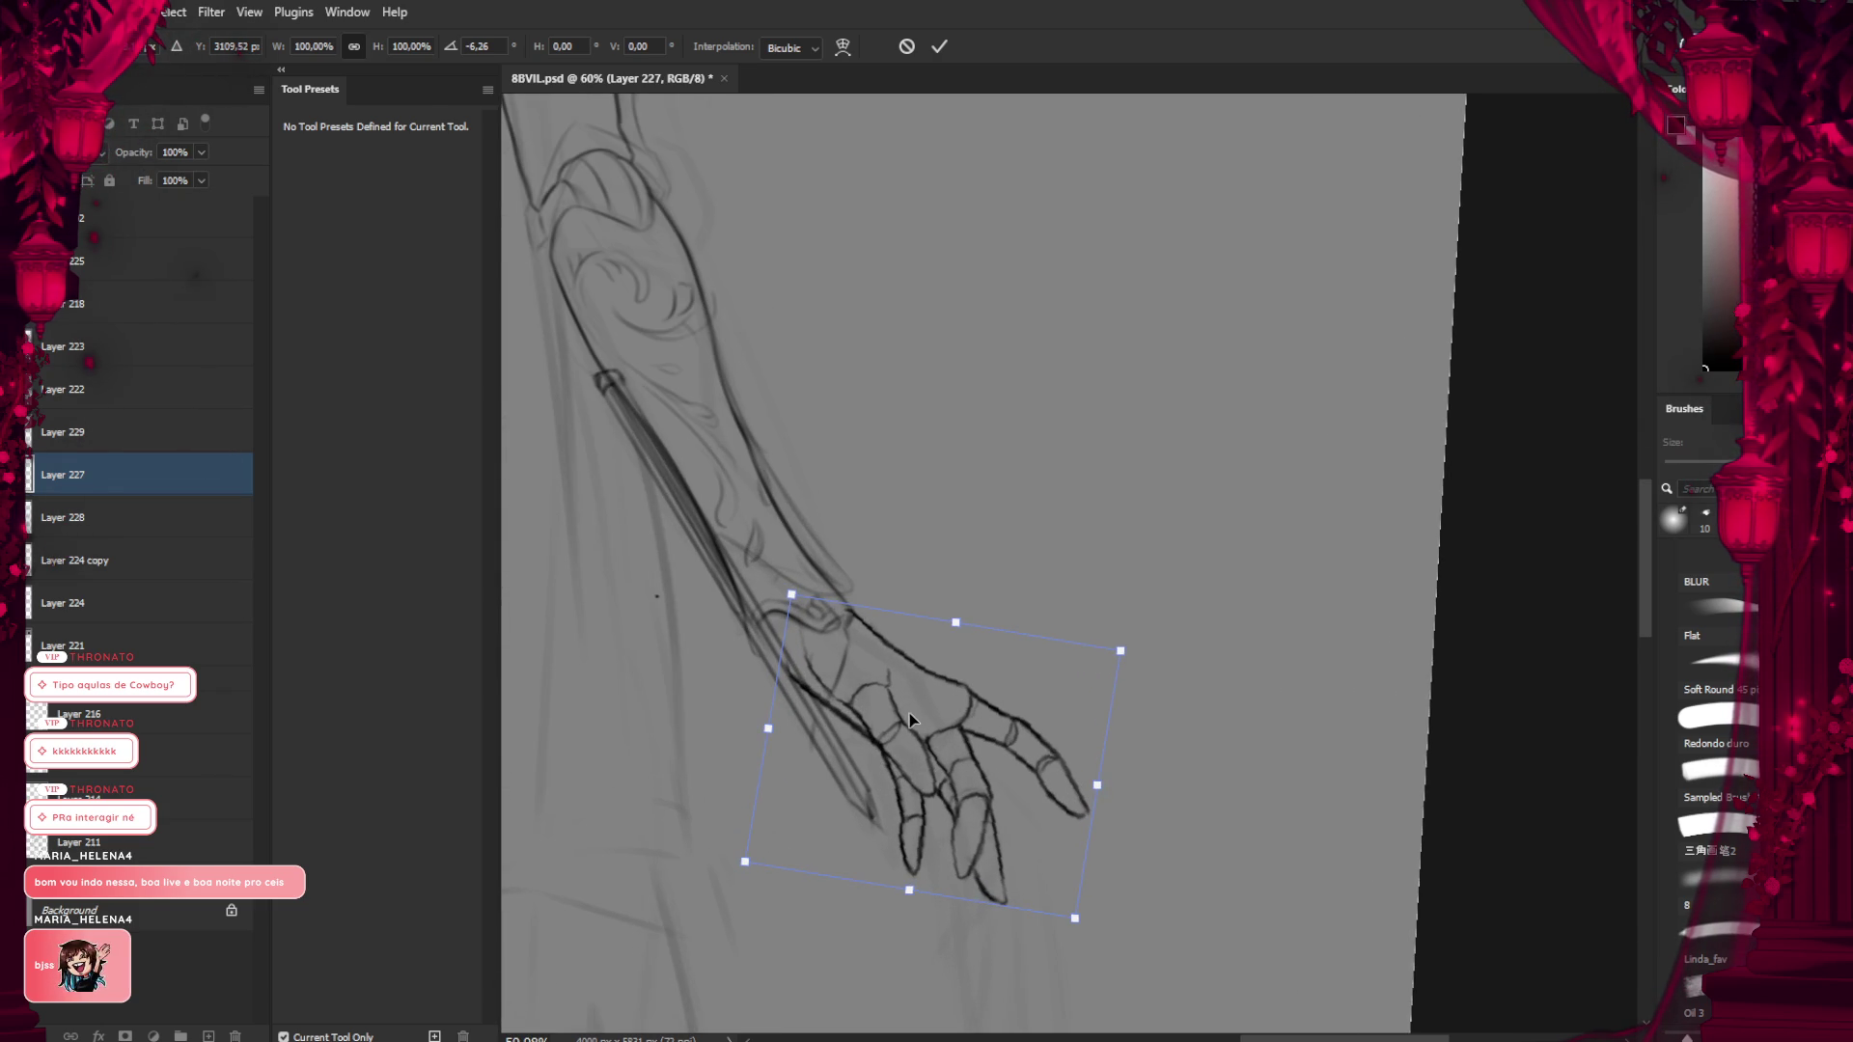
pyautogui.moveTo(907, 762); pyautogui.dragTo(896, 749)
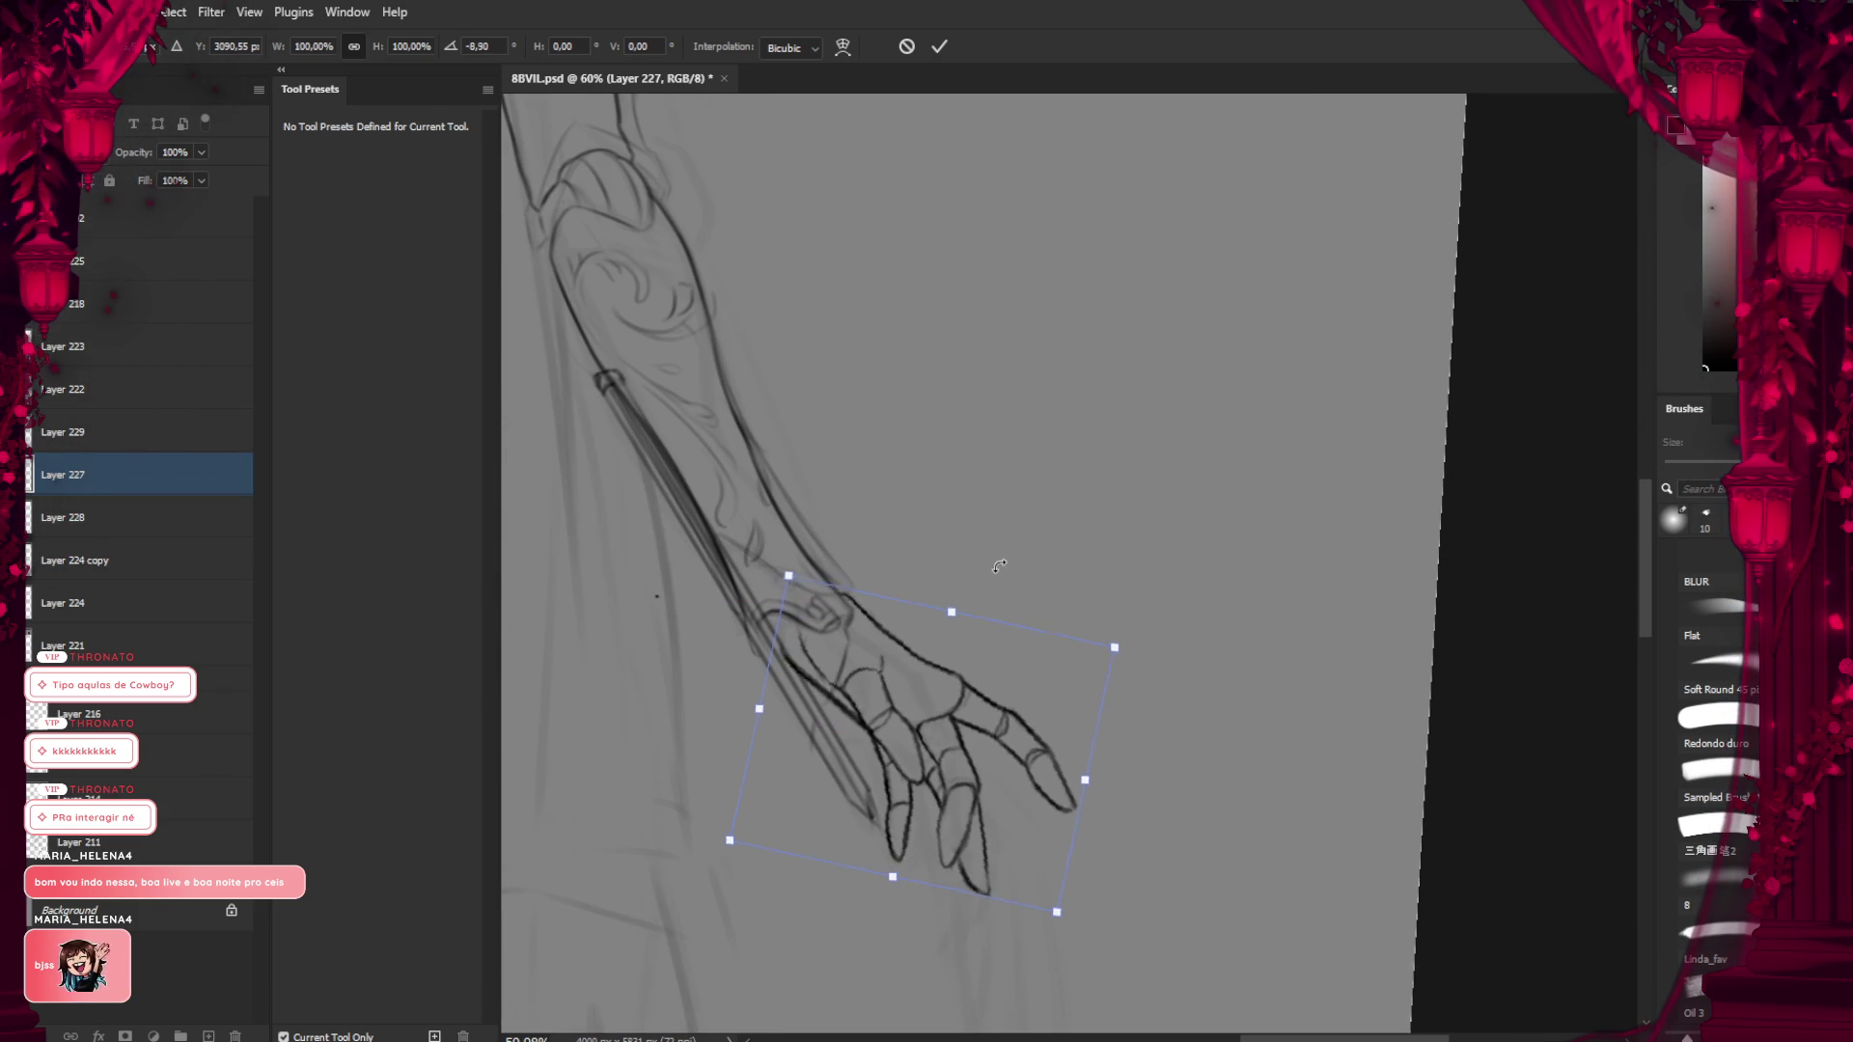
# Rotate the hand further to about -12.36°, fit it onto the staff, and commit
pyautogui.moveTo(986, 585); pyautogui.dragTo(1001, 592)
pyautogui.moveTo(965, 700); pyautogui.dragTo(942, 701)
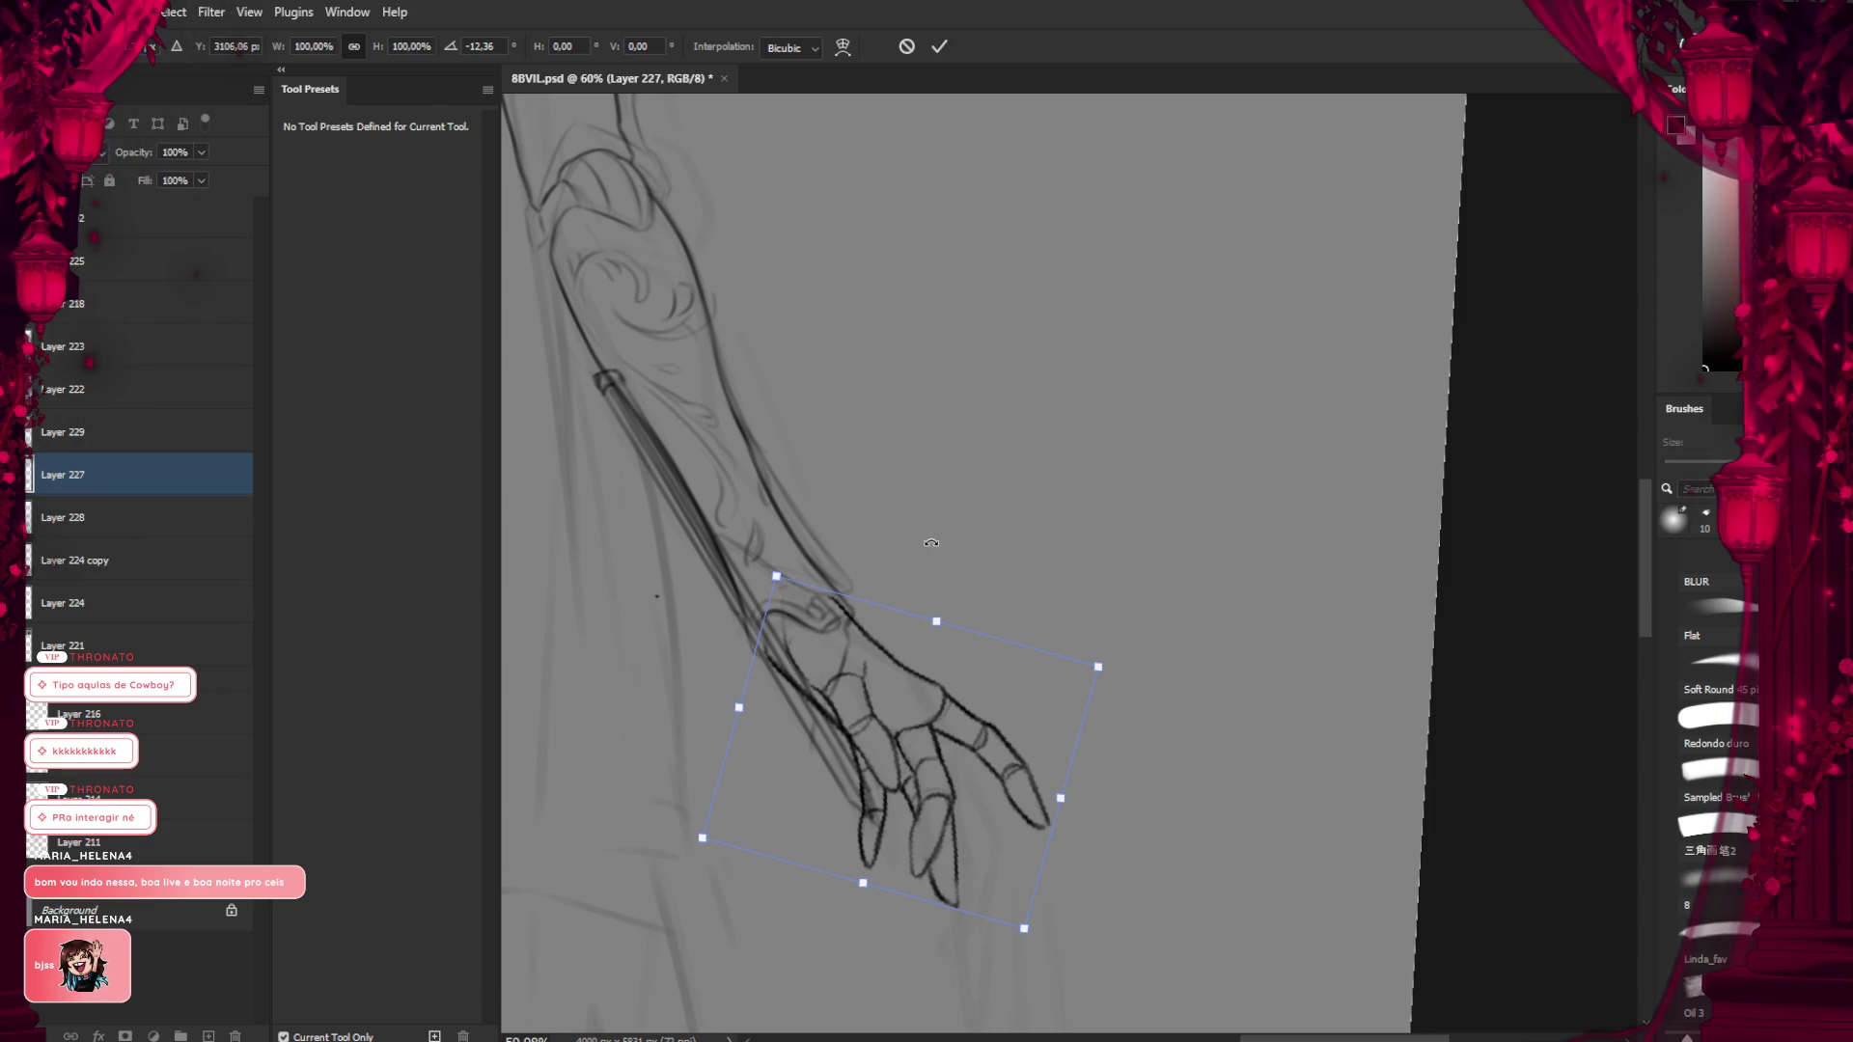
pyautogui.moveTo(917, 727); pyautogui.dragTo(897, 711)
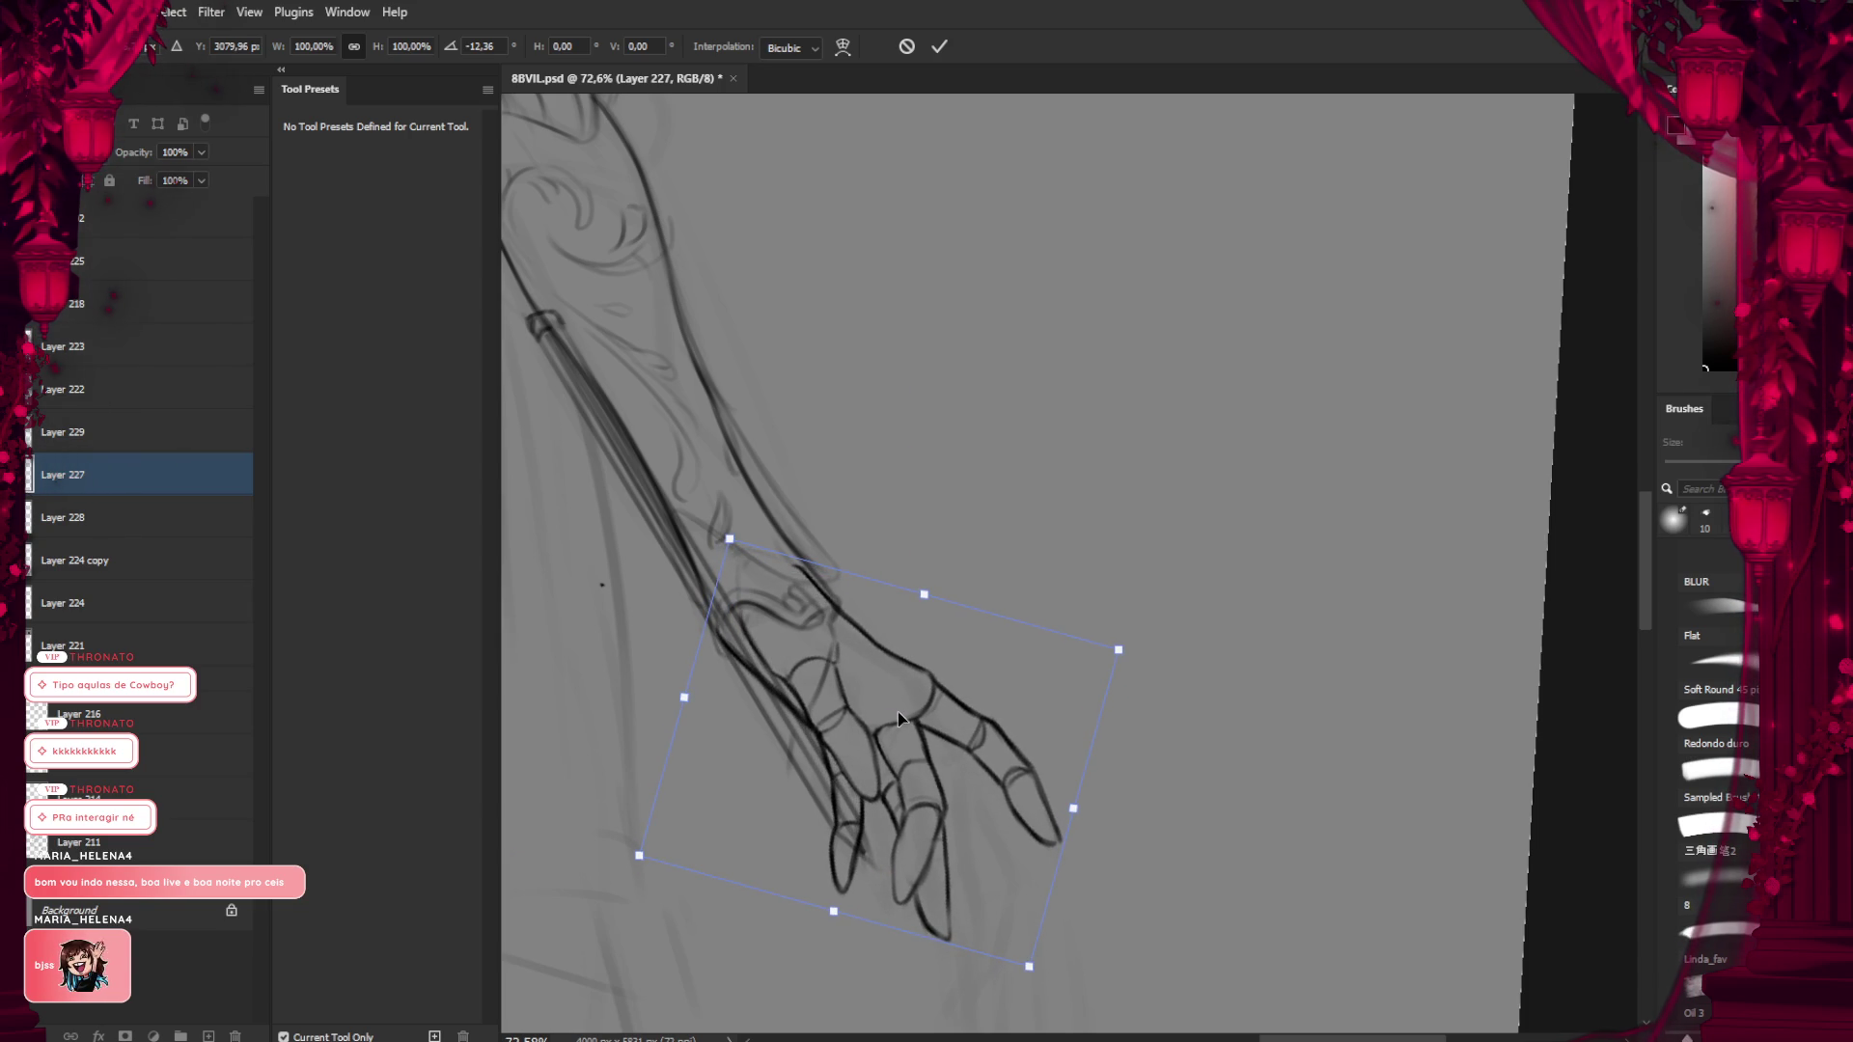
pyautogui.moveTo(897, 710); pyautogui.dragTo(897, 712)
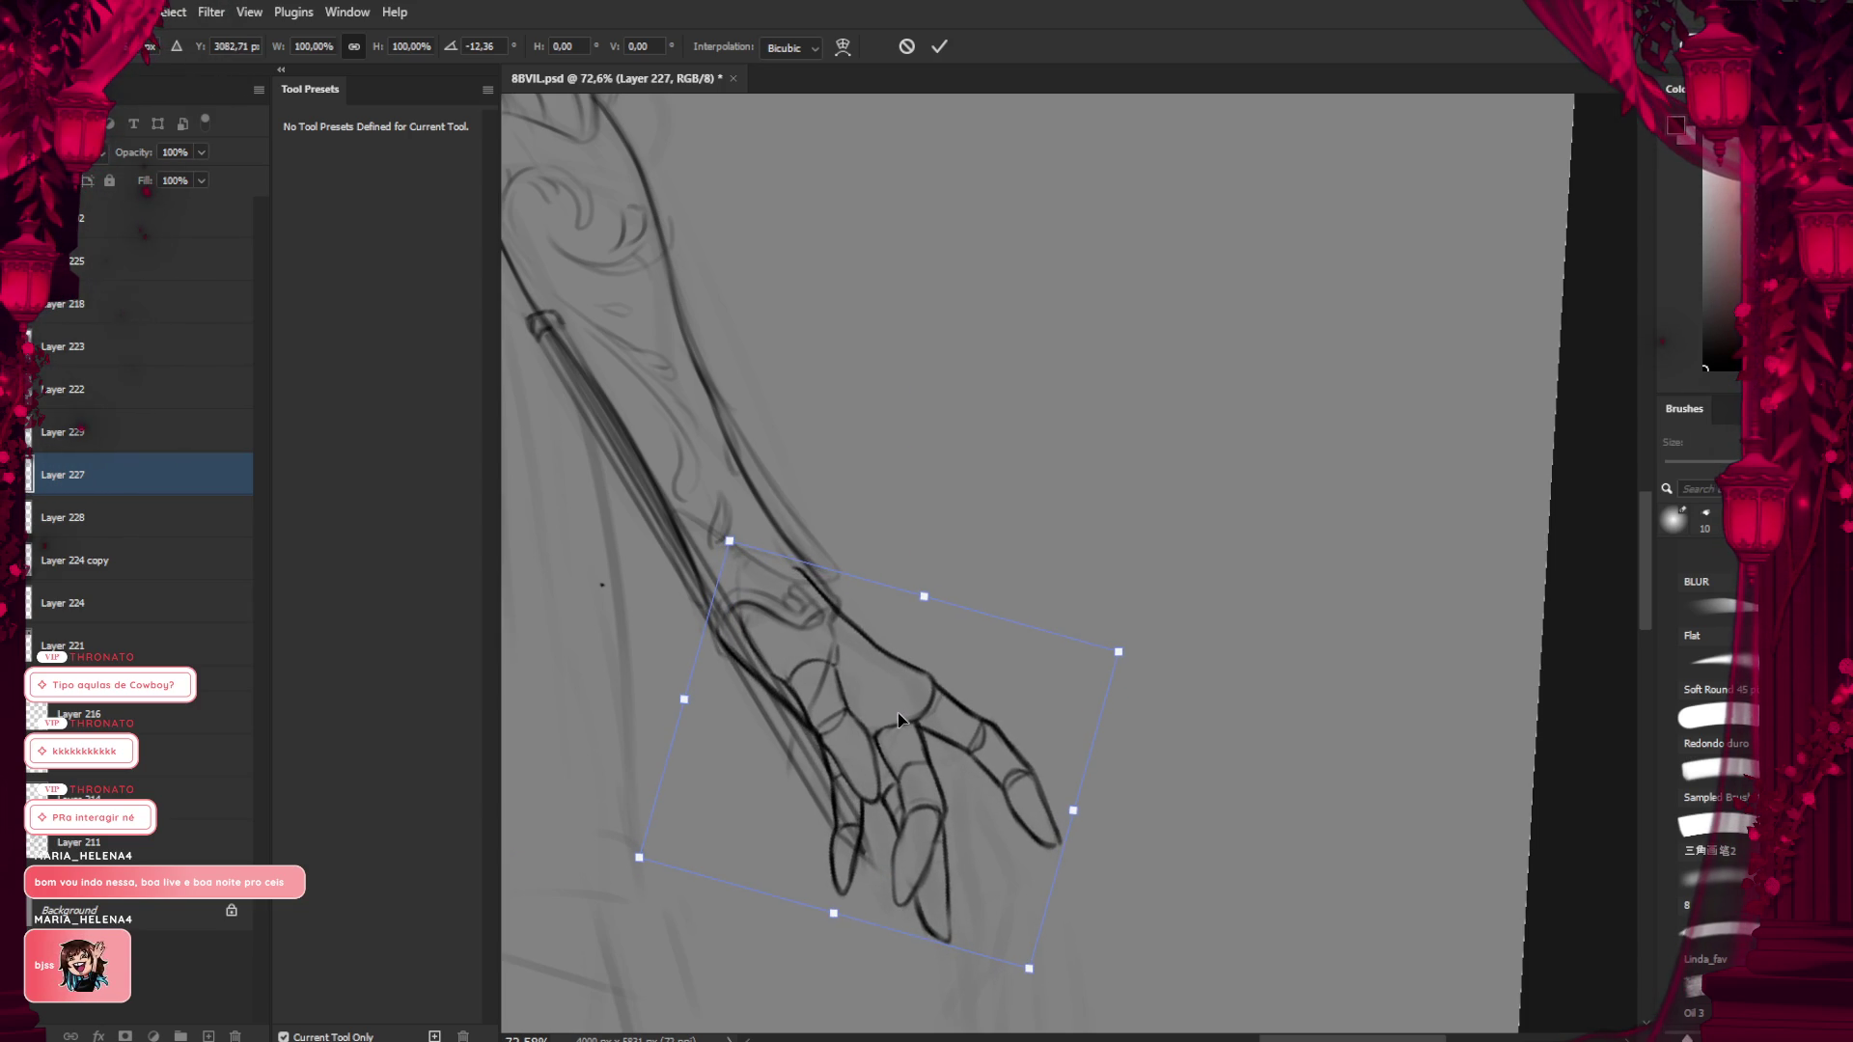
pyautogui.press('Return')
pyautogui.press('b')
pyautogui.scroll(-5, 898, 657)
# Zoom out and rotate the canvas view counter-clockwise until the figure lies nearly on its side
pyautogui.scroll(-2, 777, 662)
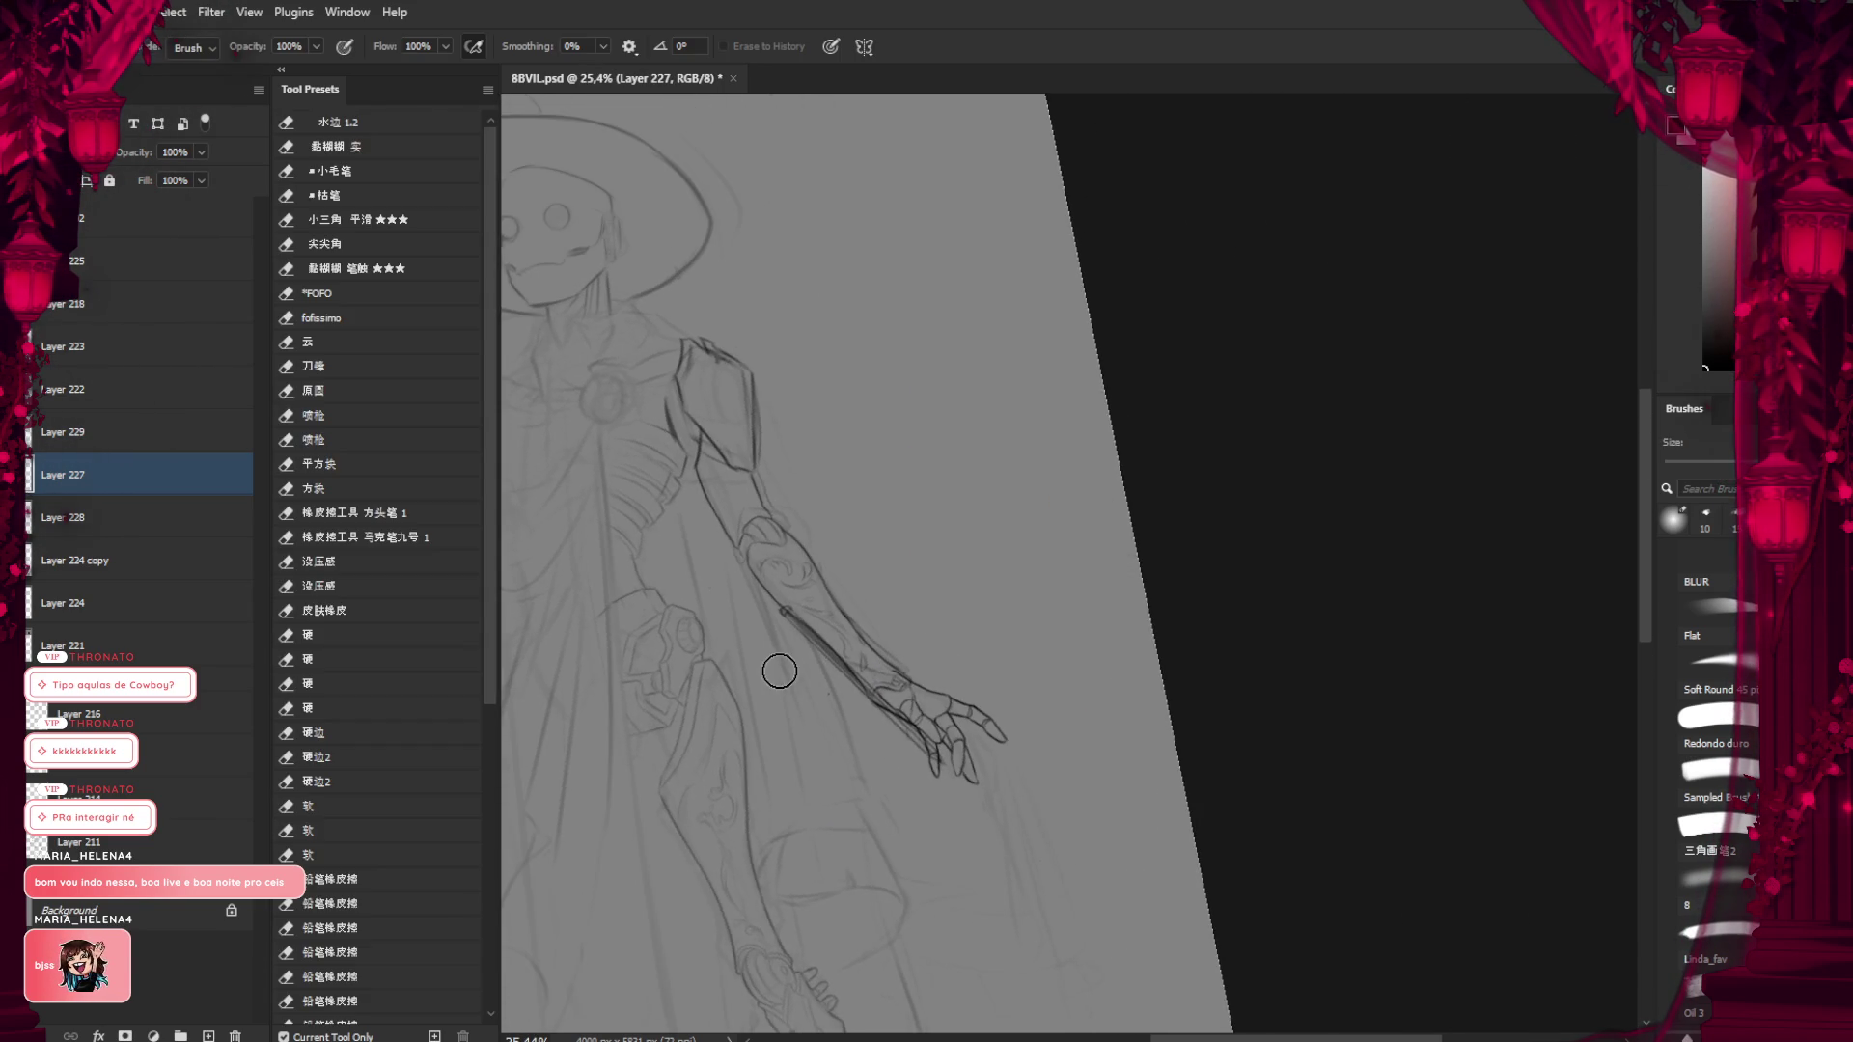
pyautogui.hscroll(-5, 787, 663)
pyautogui.hscroll(-2, 787, 663)
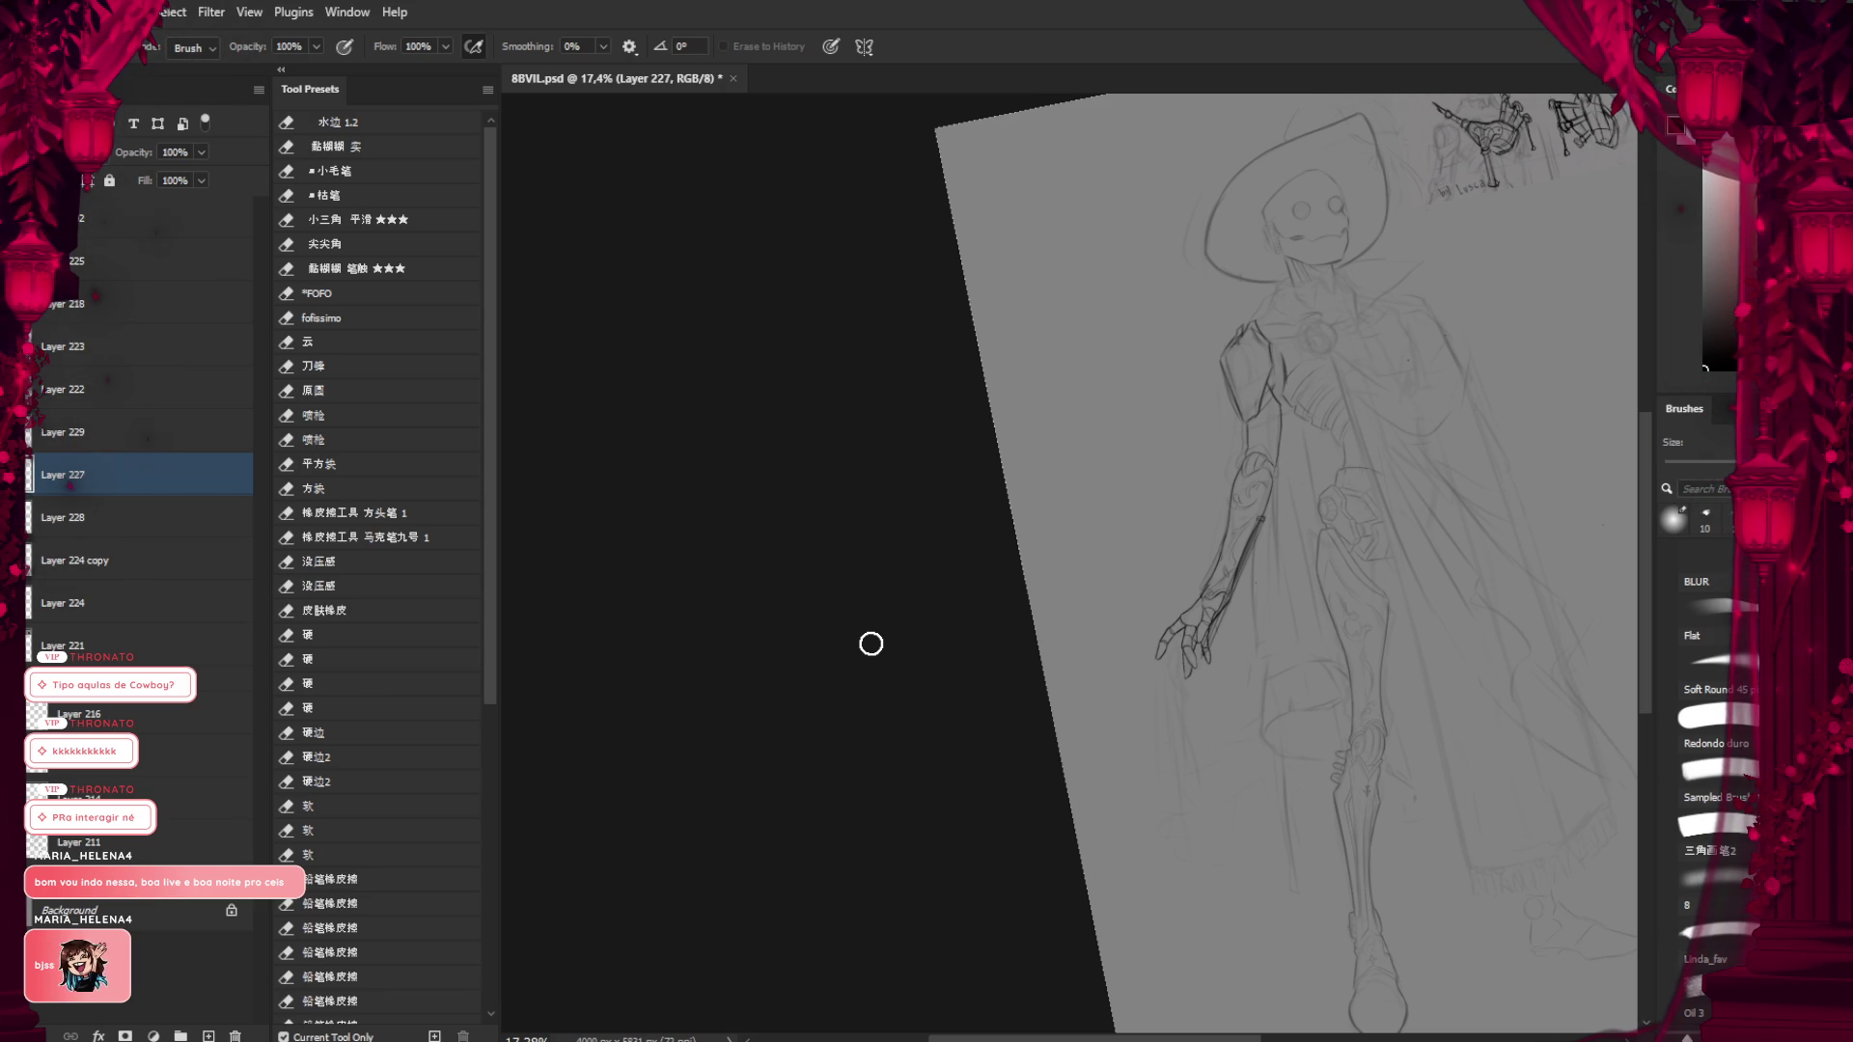
pyautogui.scroll(-2, 963, 612)
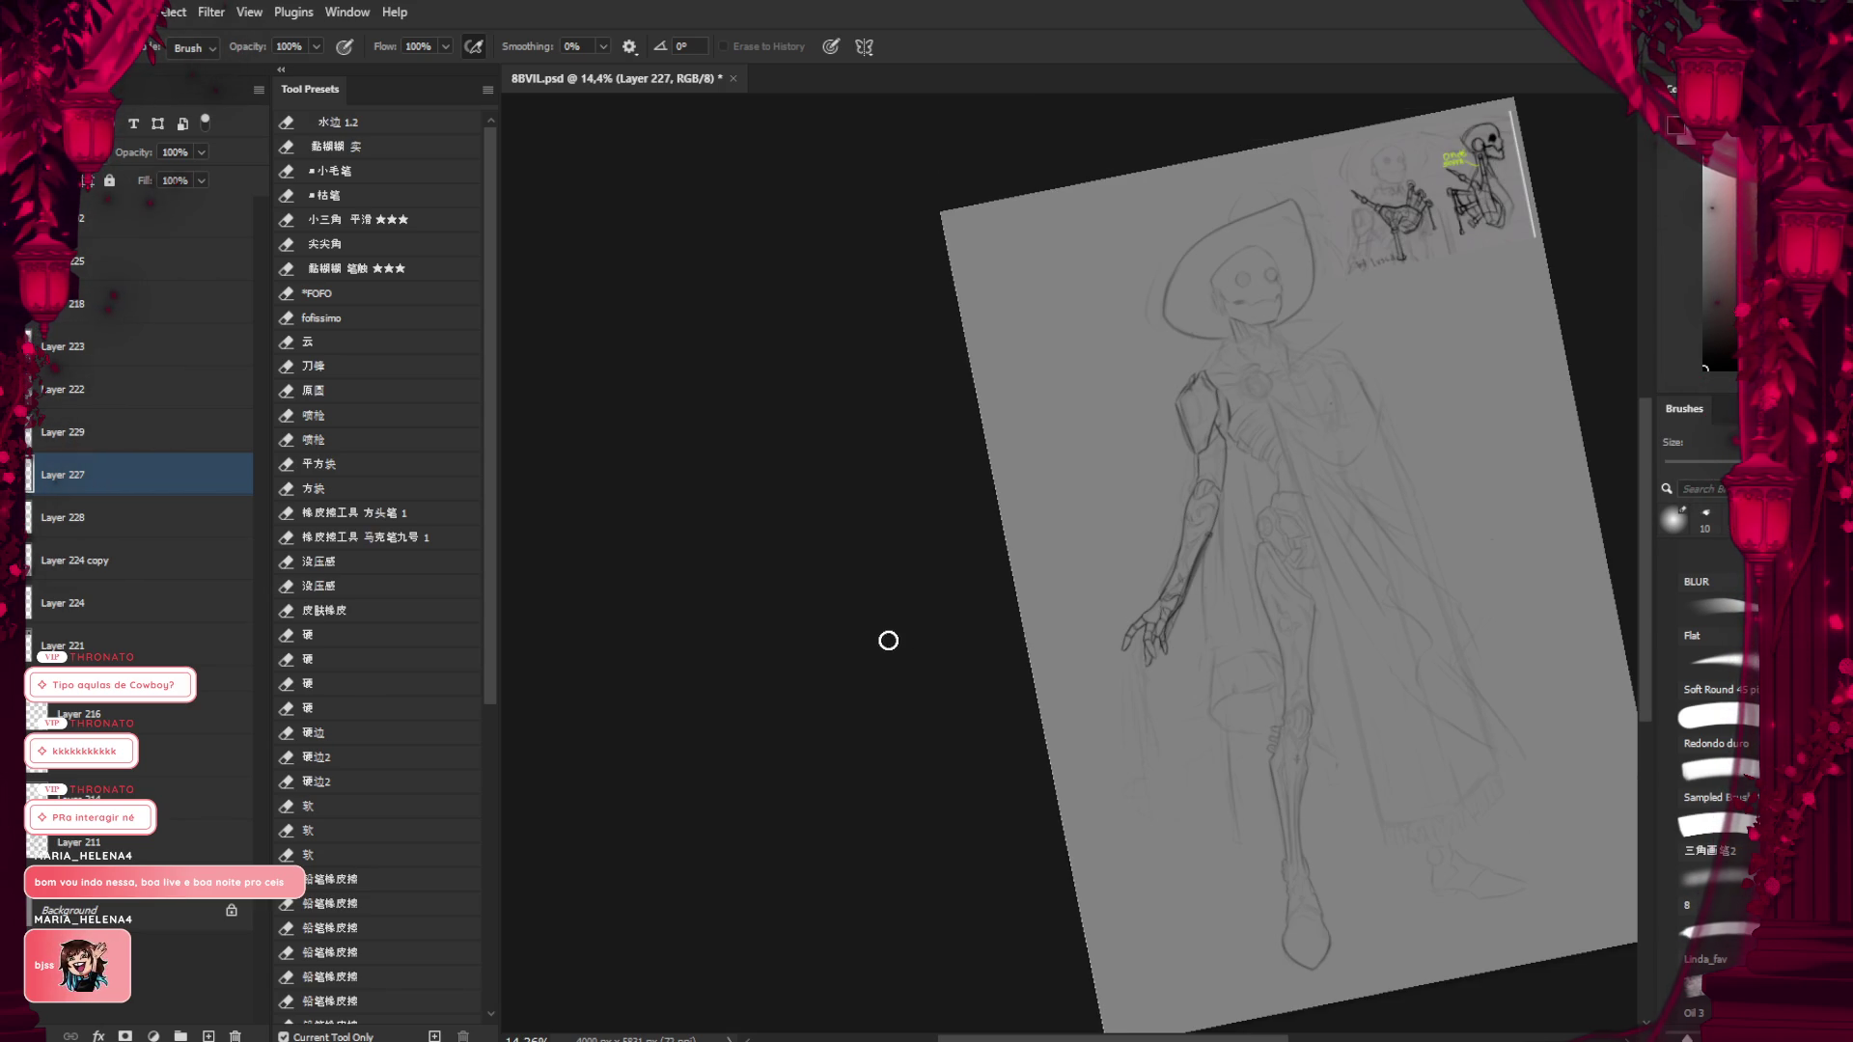
pyautogui.press('r')
pyautogui.moveTo(994, 608)
pyautogui.mouseDown()
pyautogui.moveTo(756, 678)
pyautogui.moveTo(695, 798)
pyautogui.mouseUp()
pyautogui.scroll(2, 894, 662)
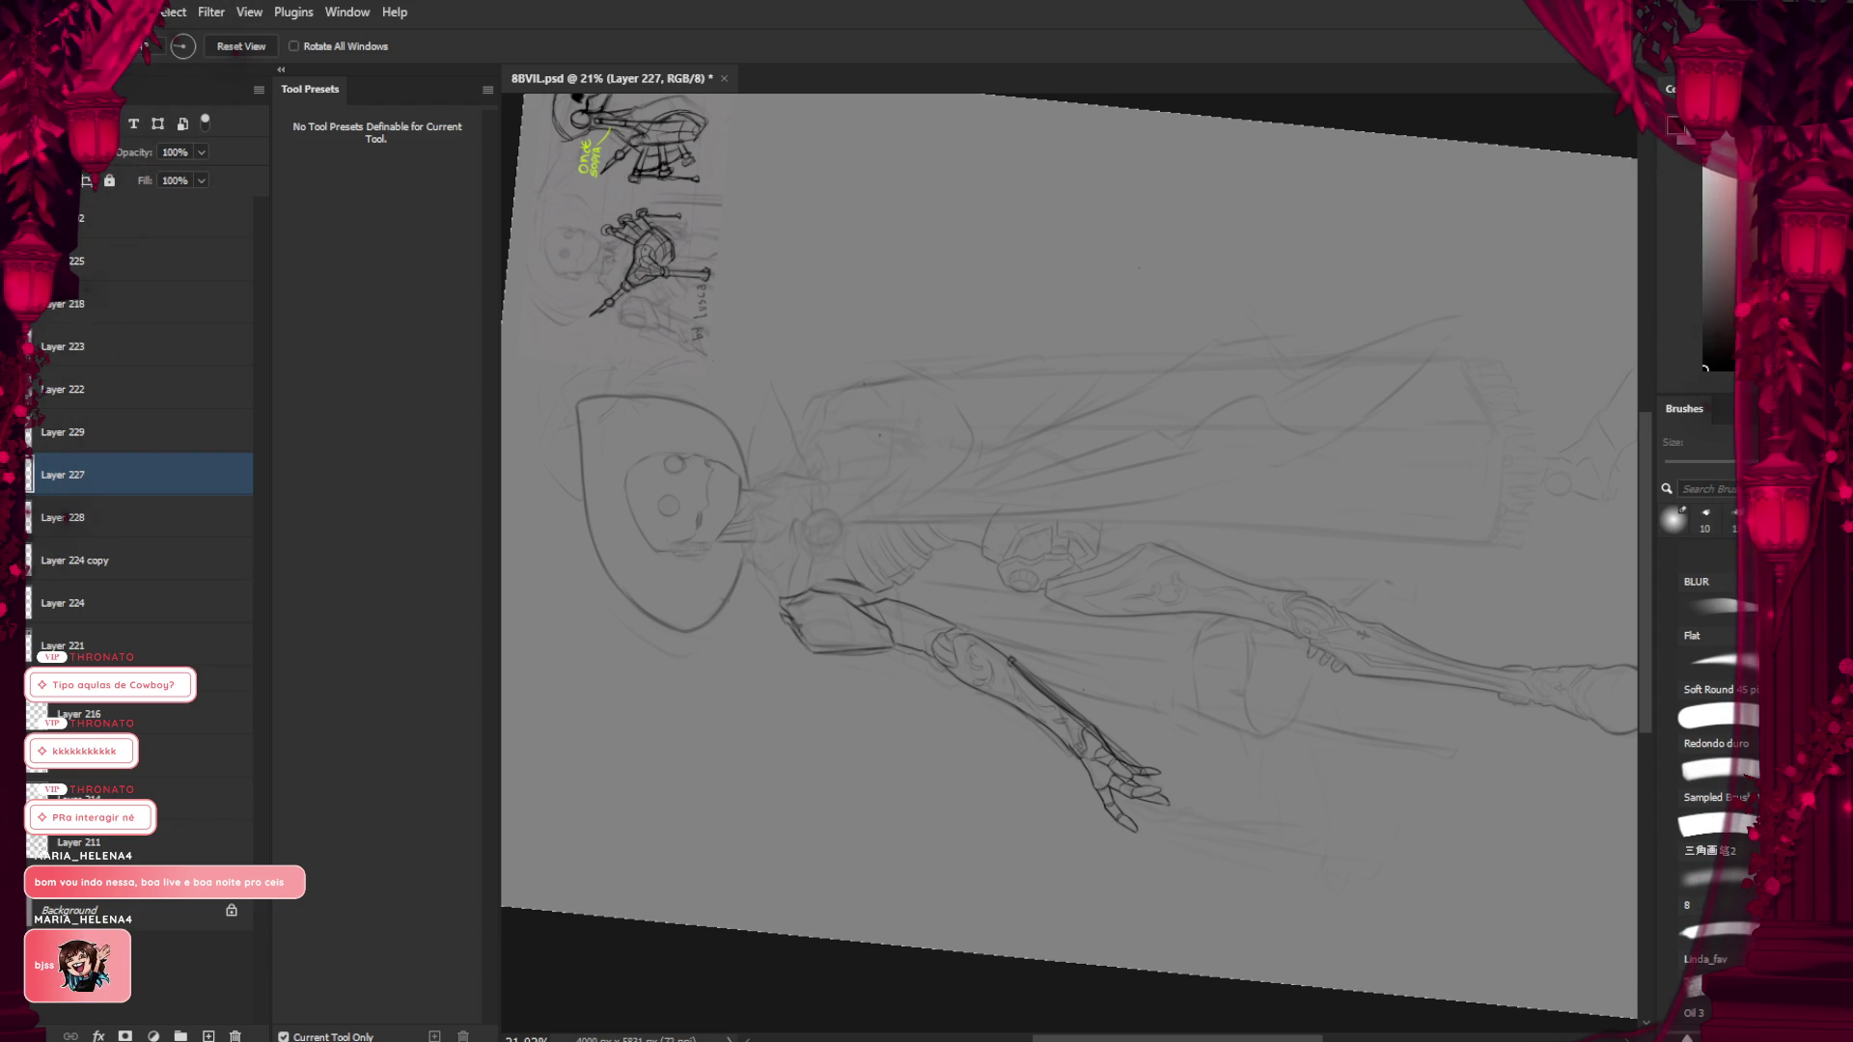
# Turn the view upright, zoom to 41% on the arm, then tilt it so the arm points down
pyautogui.scroll(-3, 773, 633)
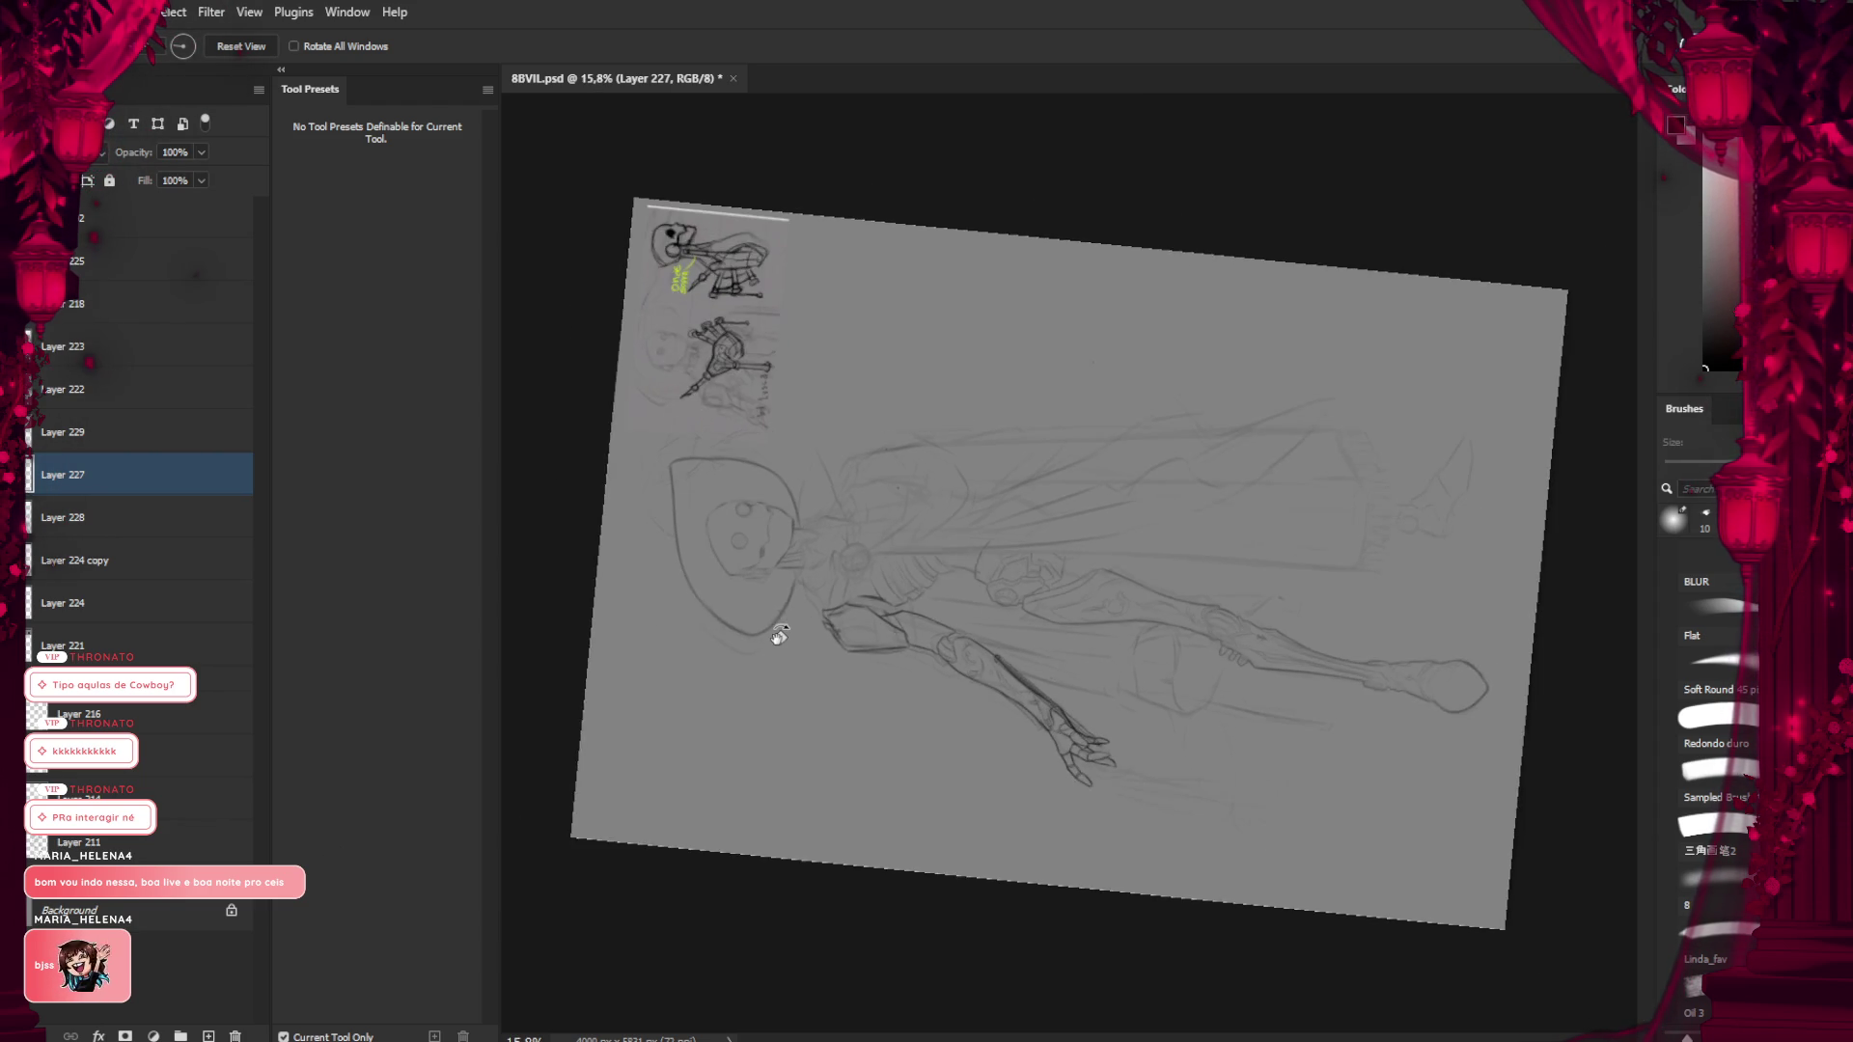
pyautogui.moveTo(773, 633); pyautogui.dragTo(903, 345)
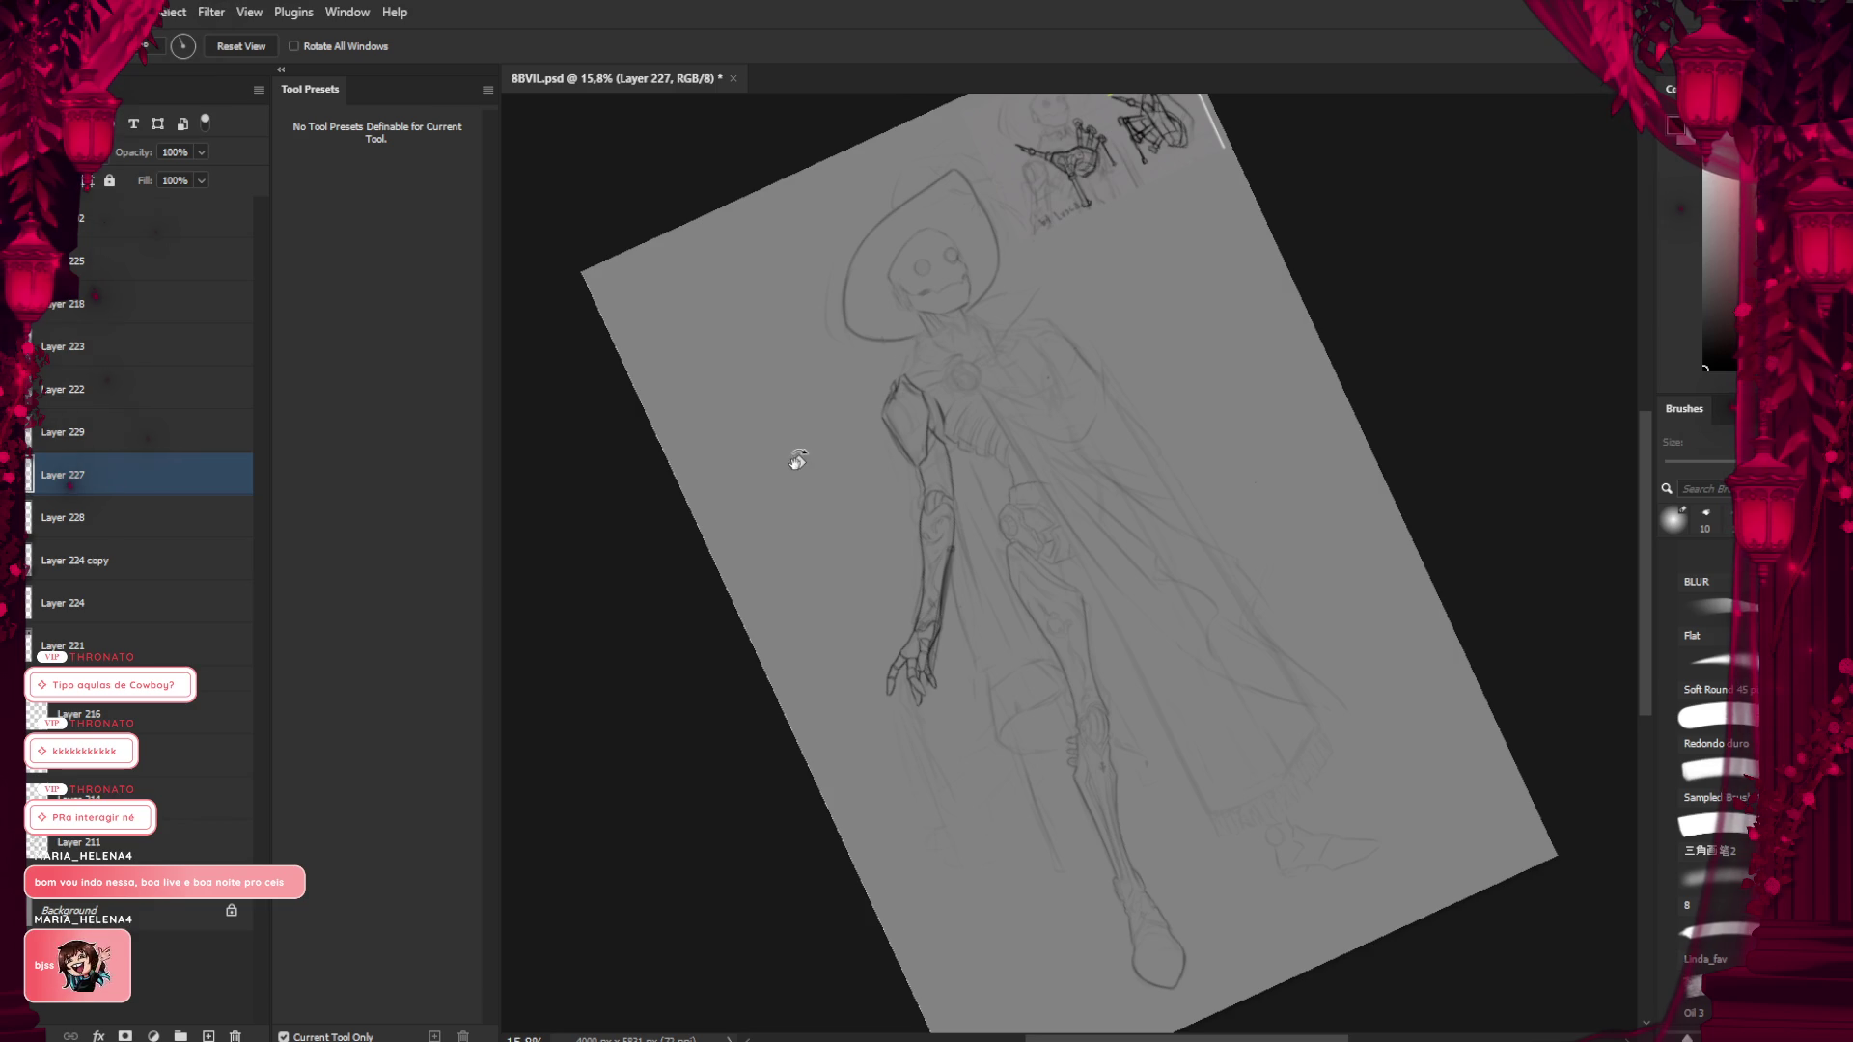
pyautogui.moveTo(798, 463)
pyautogui.mouseDown()
pyautogui.moveTo(857, 459)
pyautogui.moveTo(851, 687)
pyautogui.moveTo(885, 798)
pyautogui.mouseUp()
pyautogui.scroll(3, 930, 483)
pyautogui.scroll(2, 939, 483)
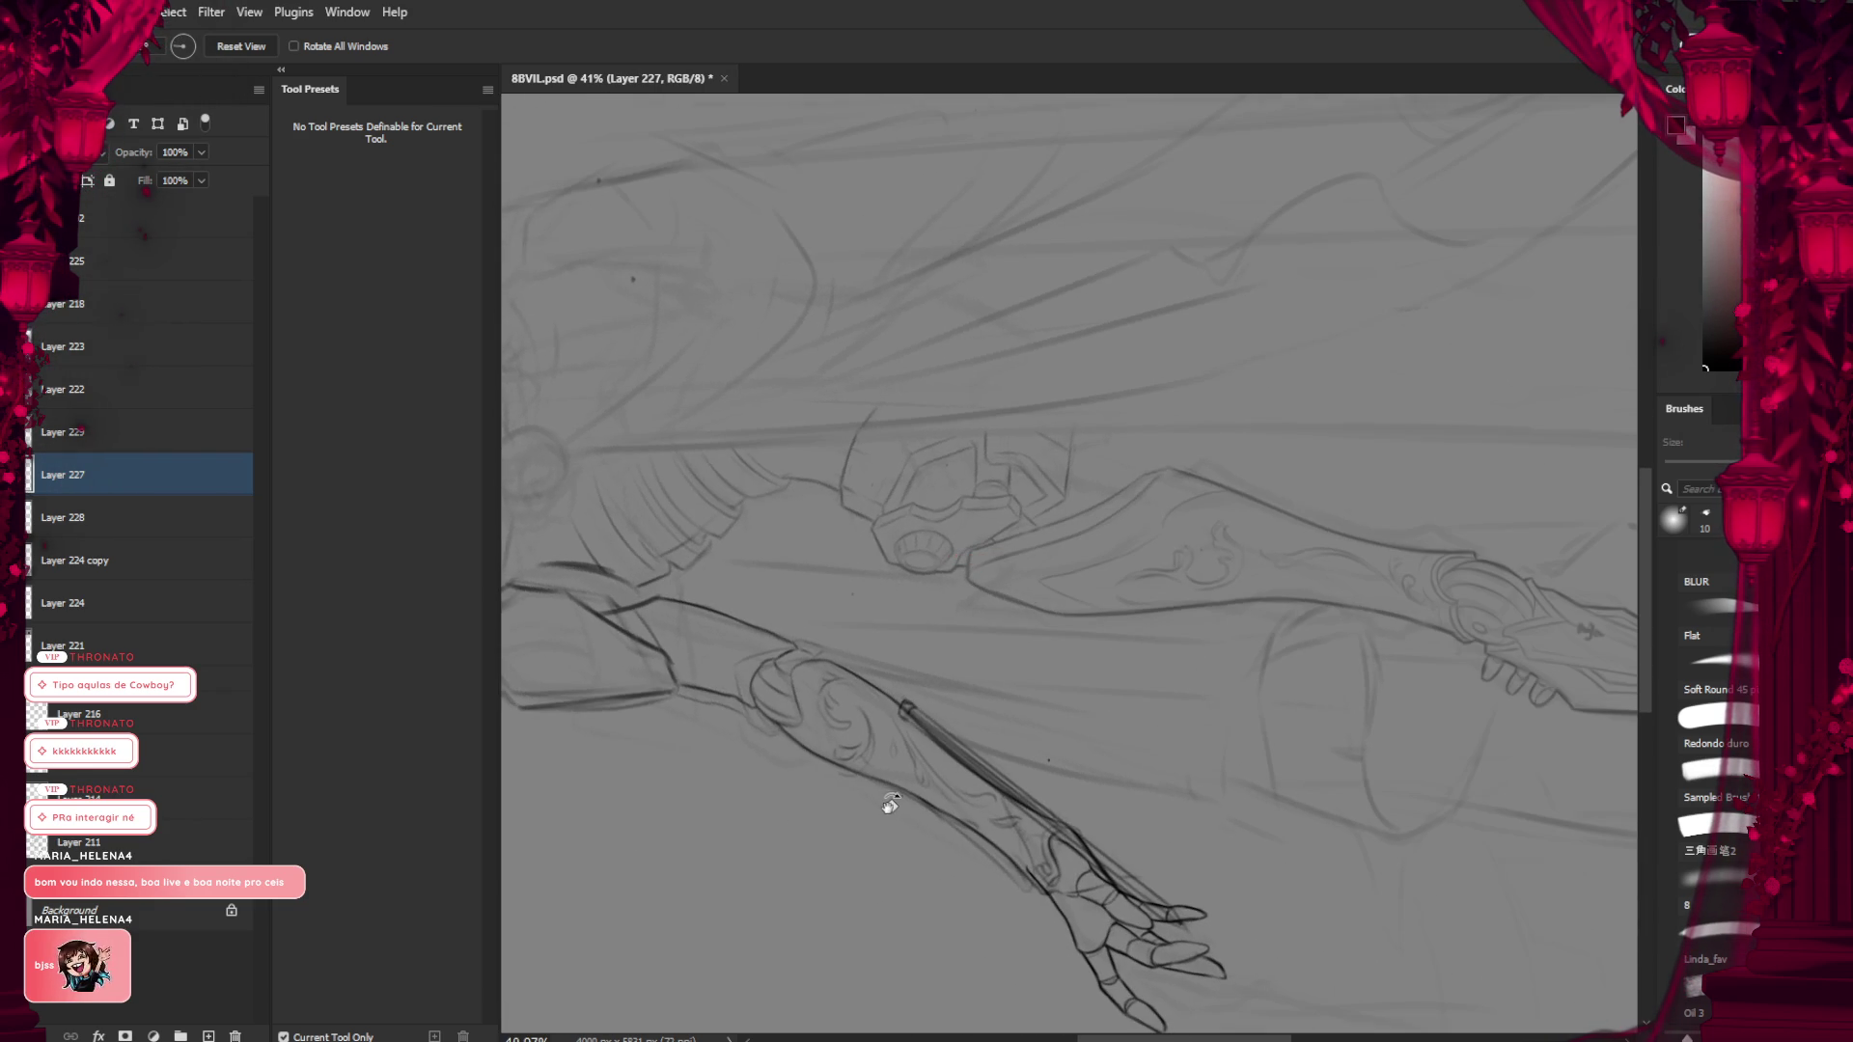
pyautogui.press('b')
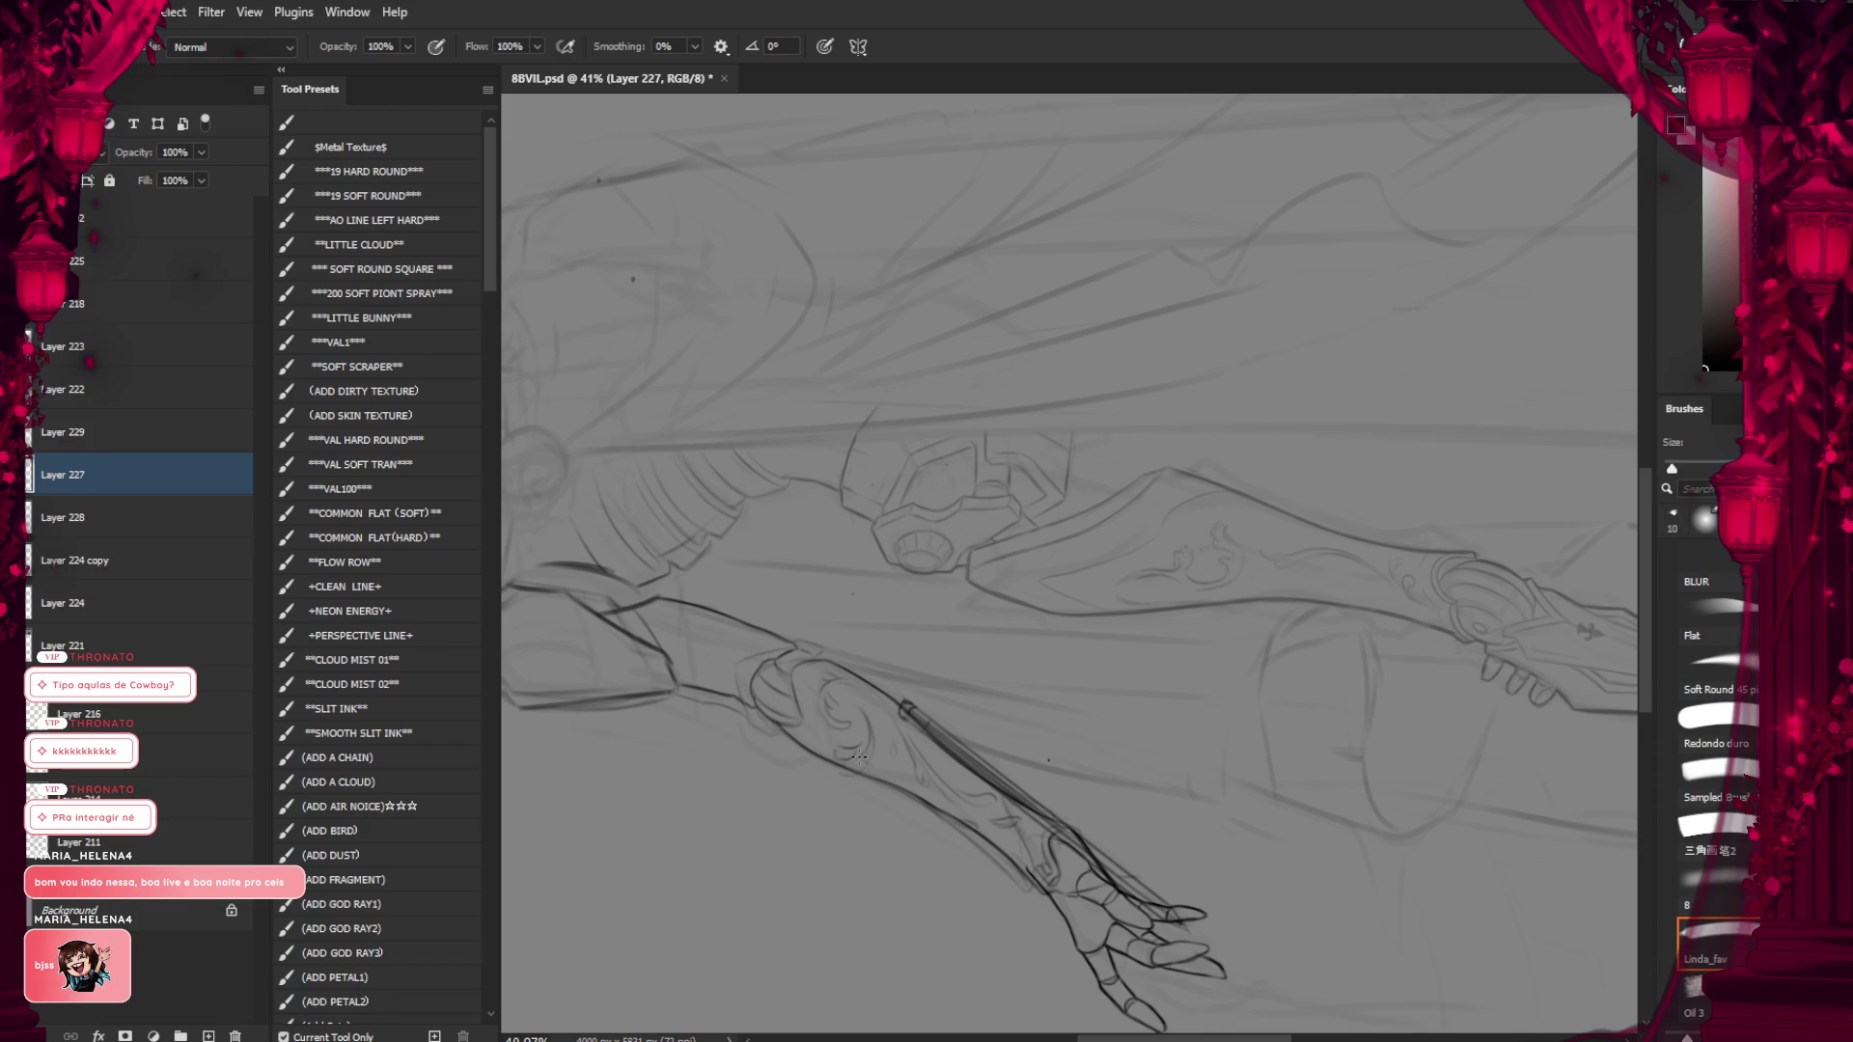
pyautogui.press('r')
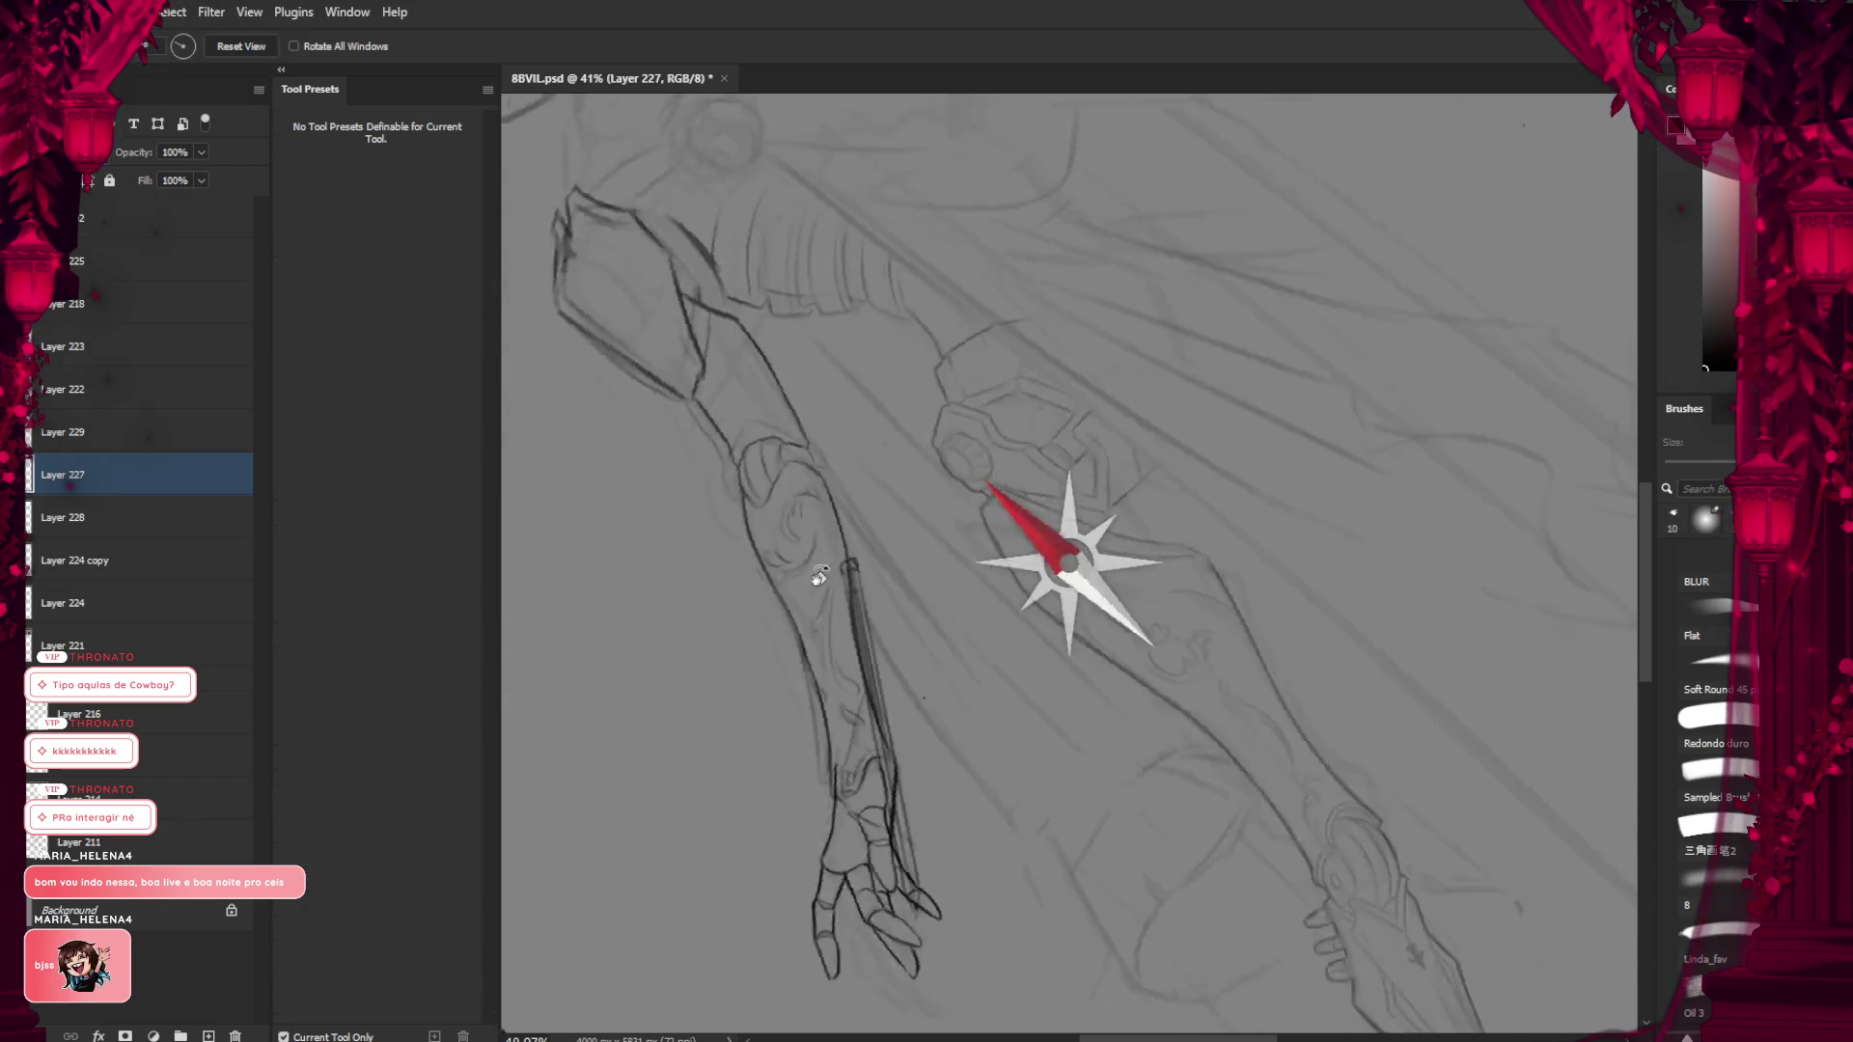
pyautogui.press('b')
pyautogui.moveTo(912, 747)
pyautogui.mouseDown()
pyautogui.moveTo(950, 311)
pyautogui.moveTo(840, 567)
pyautogui.mouseUp()
pyautogui.press('r')
pyautogui.press('b')
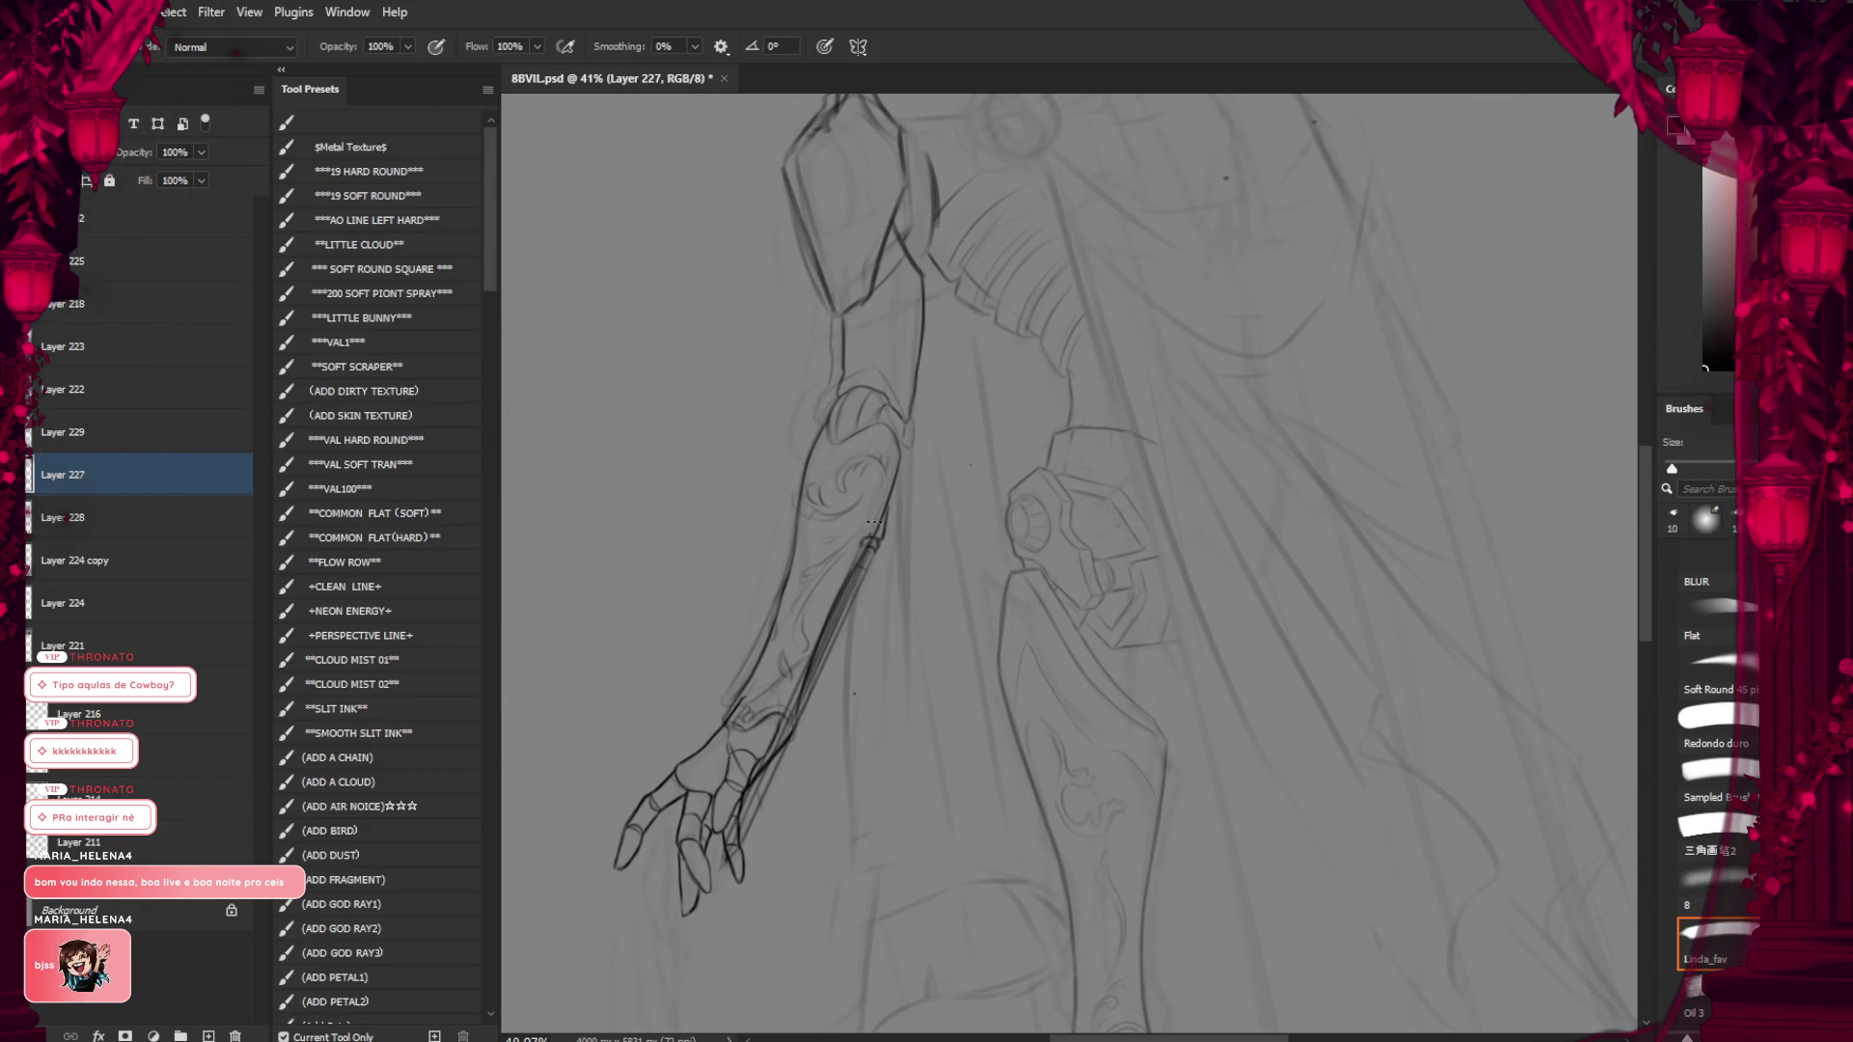
# Reset the canvas view rotation to straight with the Brush tool active again
pyautogui.scroll(-1, 829, 704)
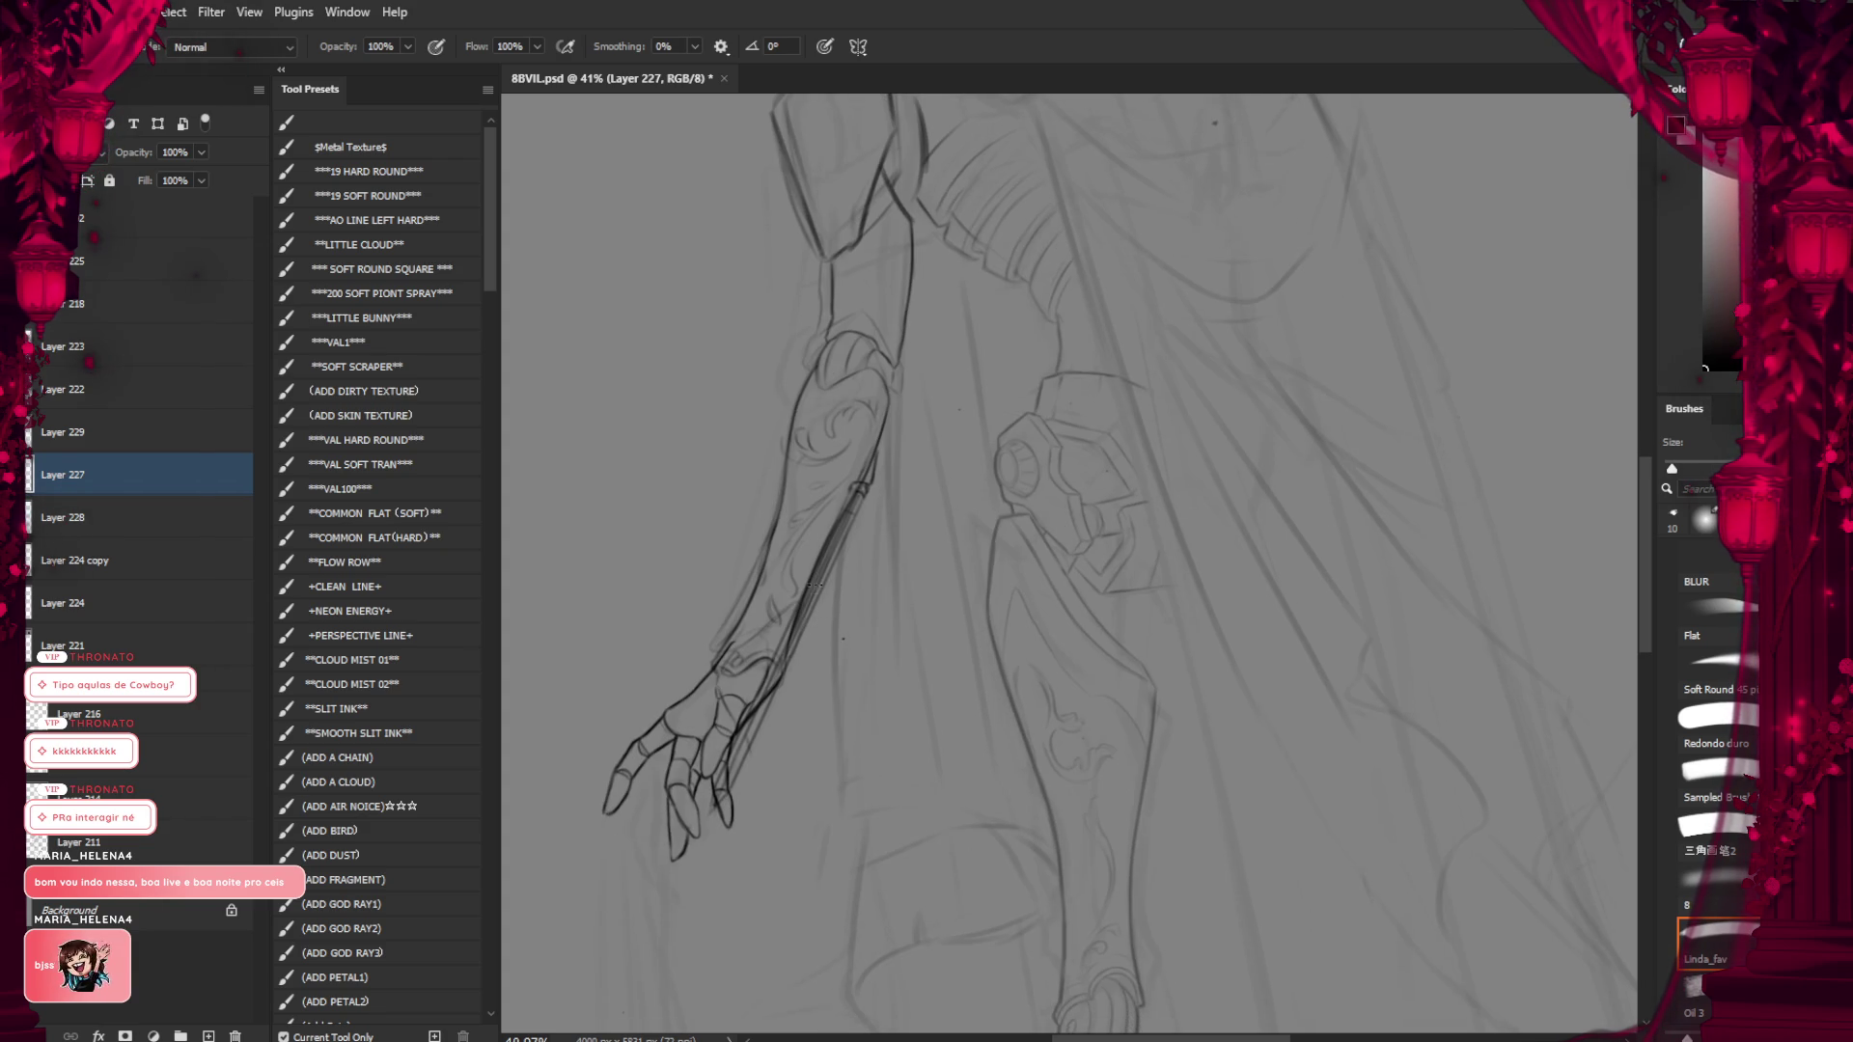
pyautogui.scroll(-1, 826, 413)
pyautogui.scroll(-2, 827, 413)
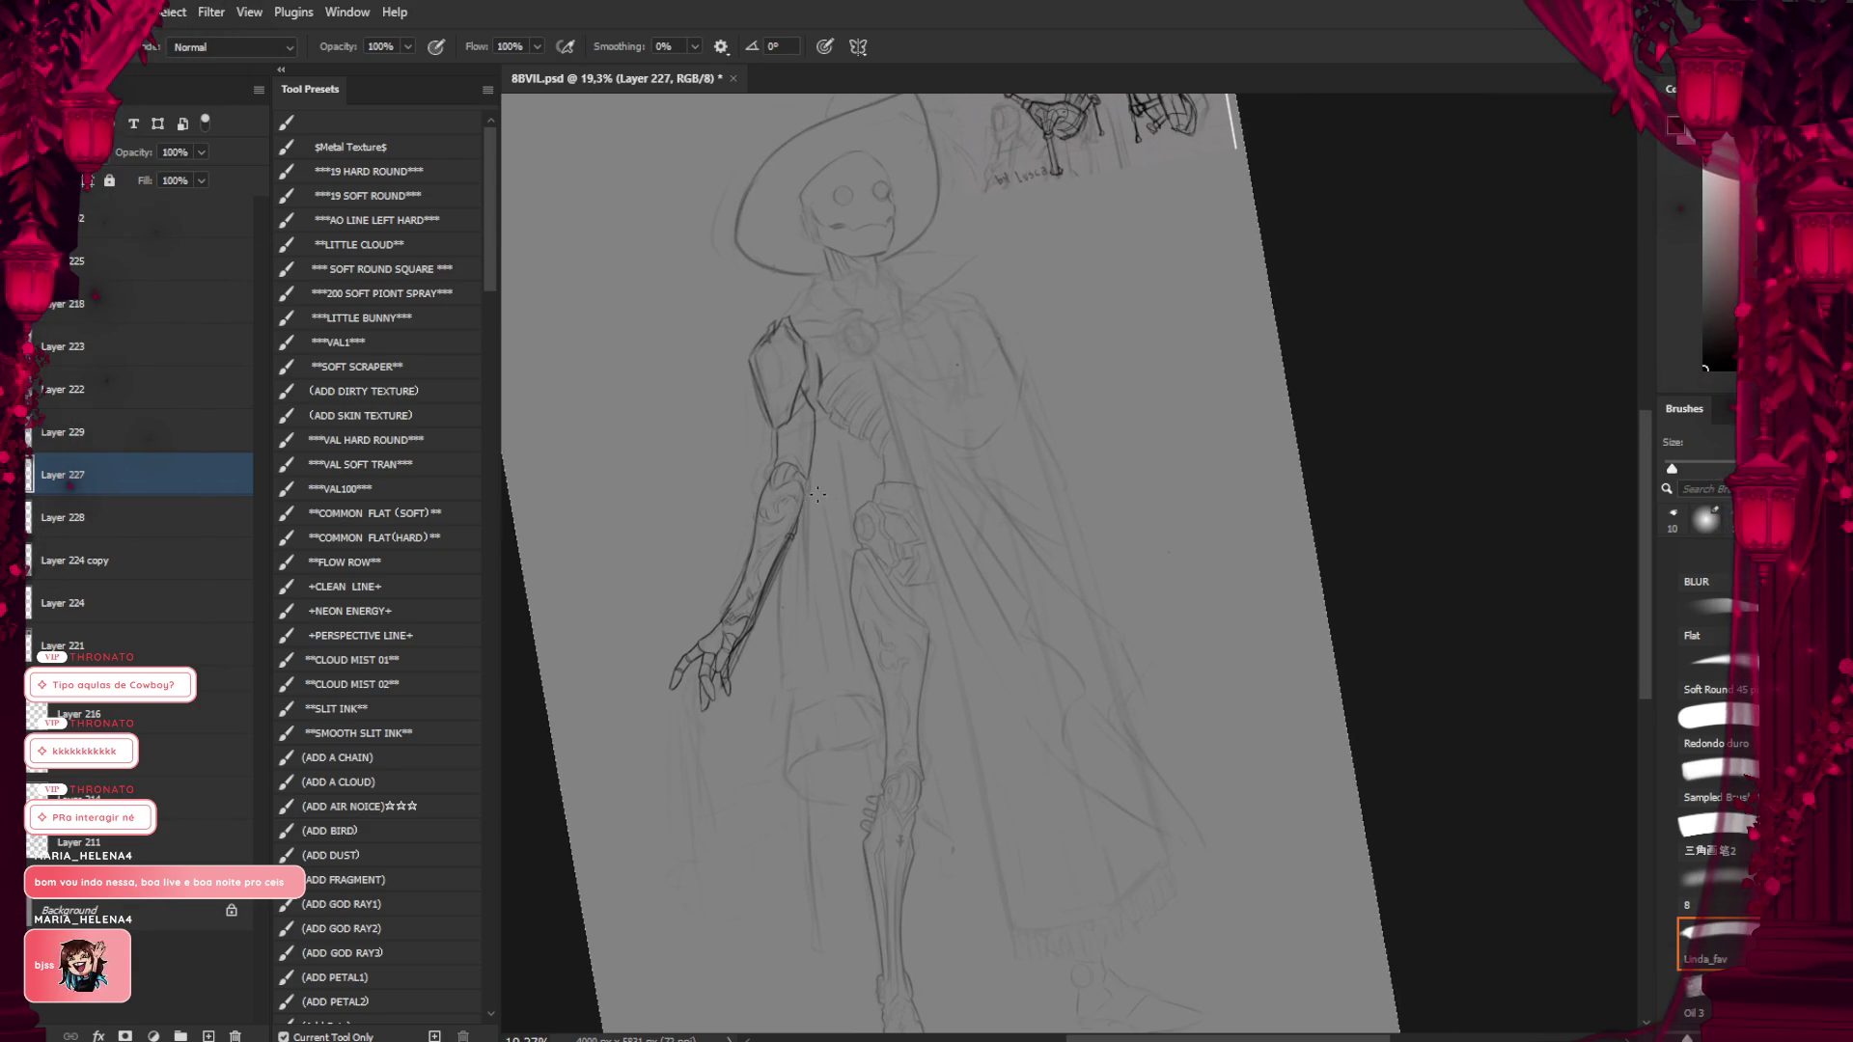
pyautogui.press('r')
pyautogui.moveTo(836, 488); pyautogui.dragTo(901, 396)
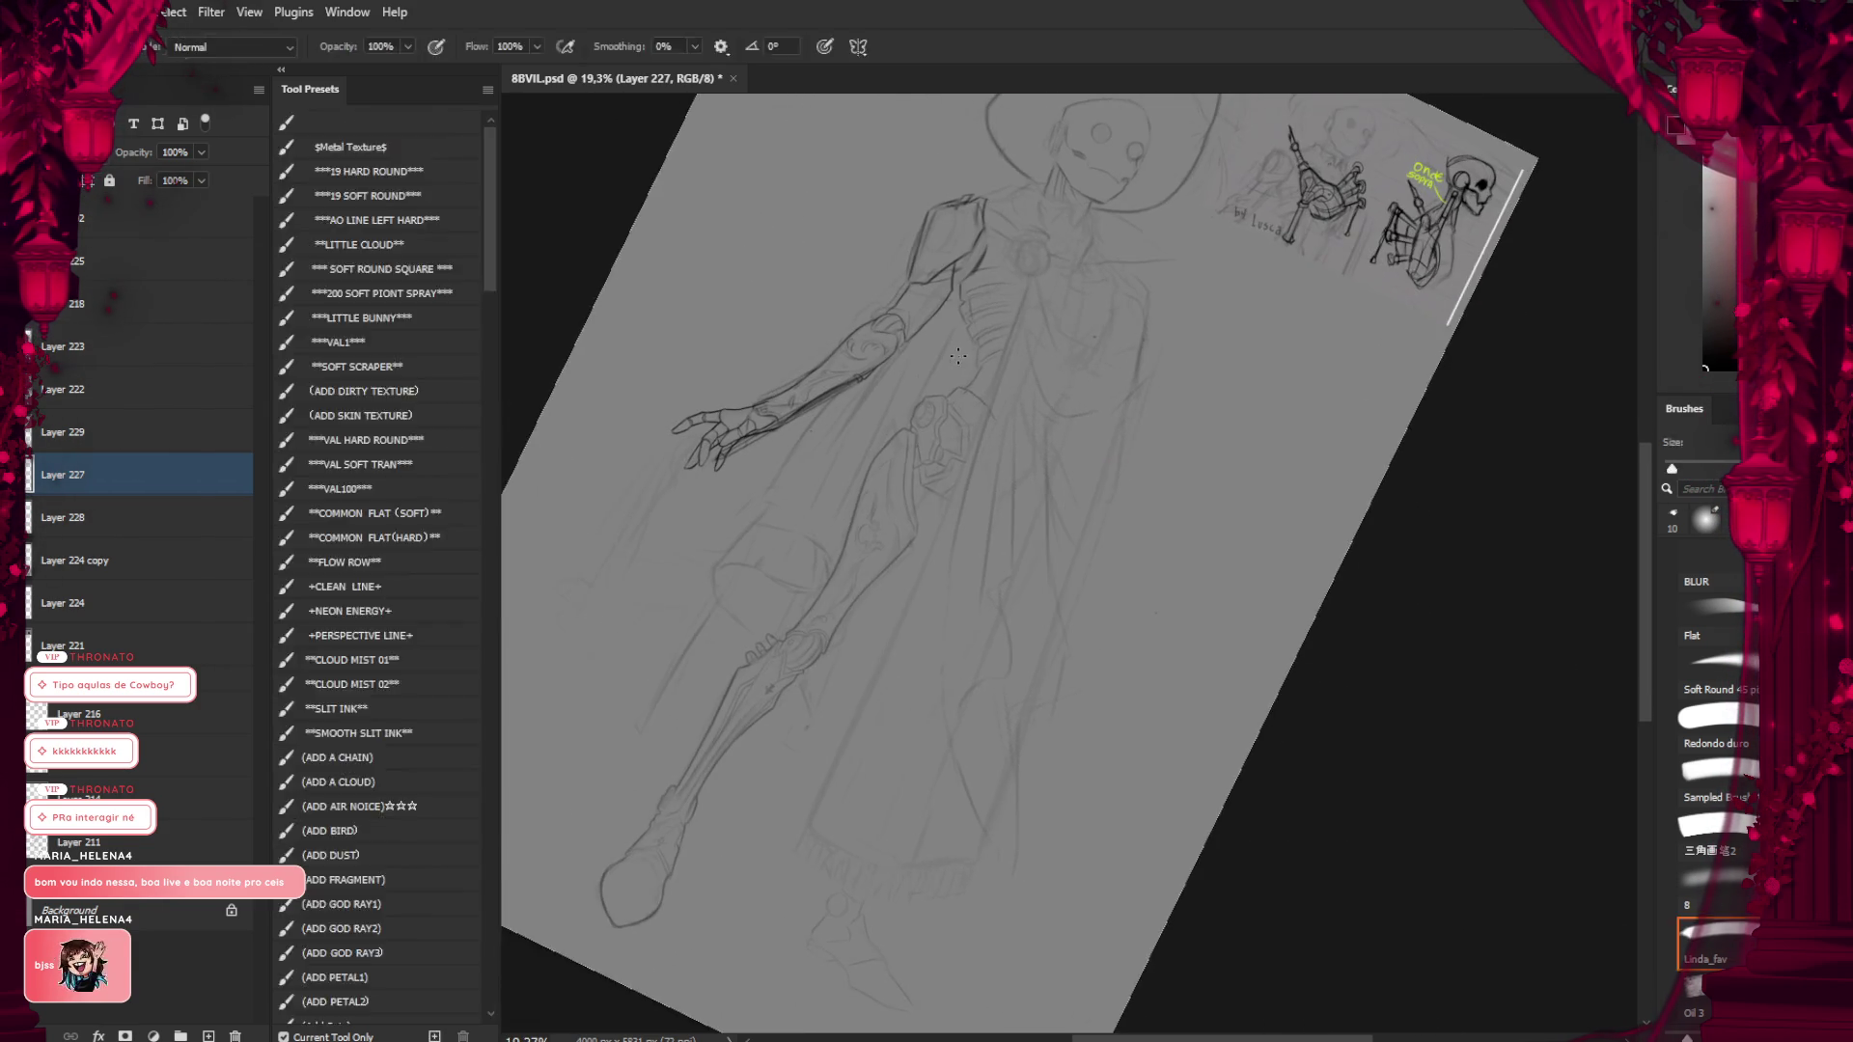
pyautogui.press('b')
pyautogui.press('r')
pyautogui.press('Escape')
pyautogui.press('b')
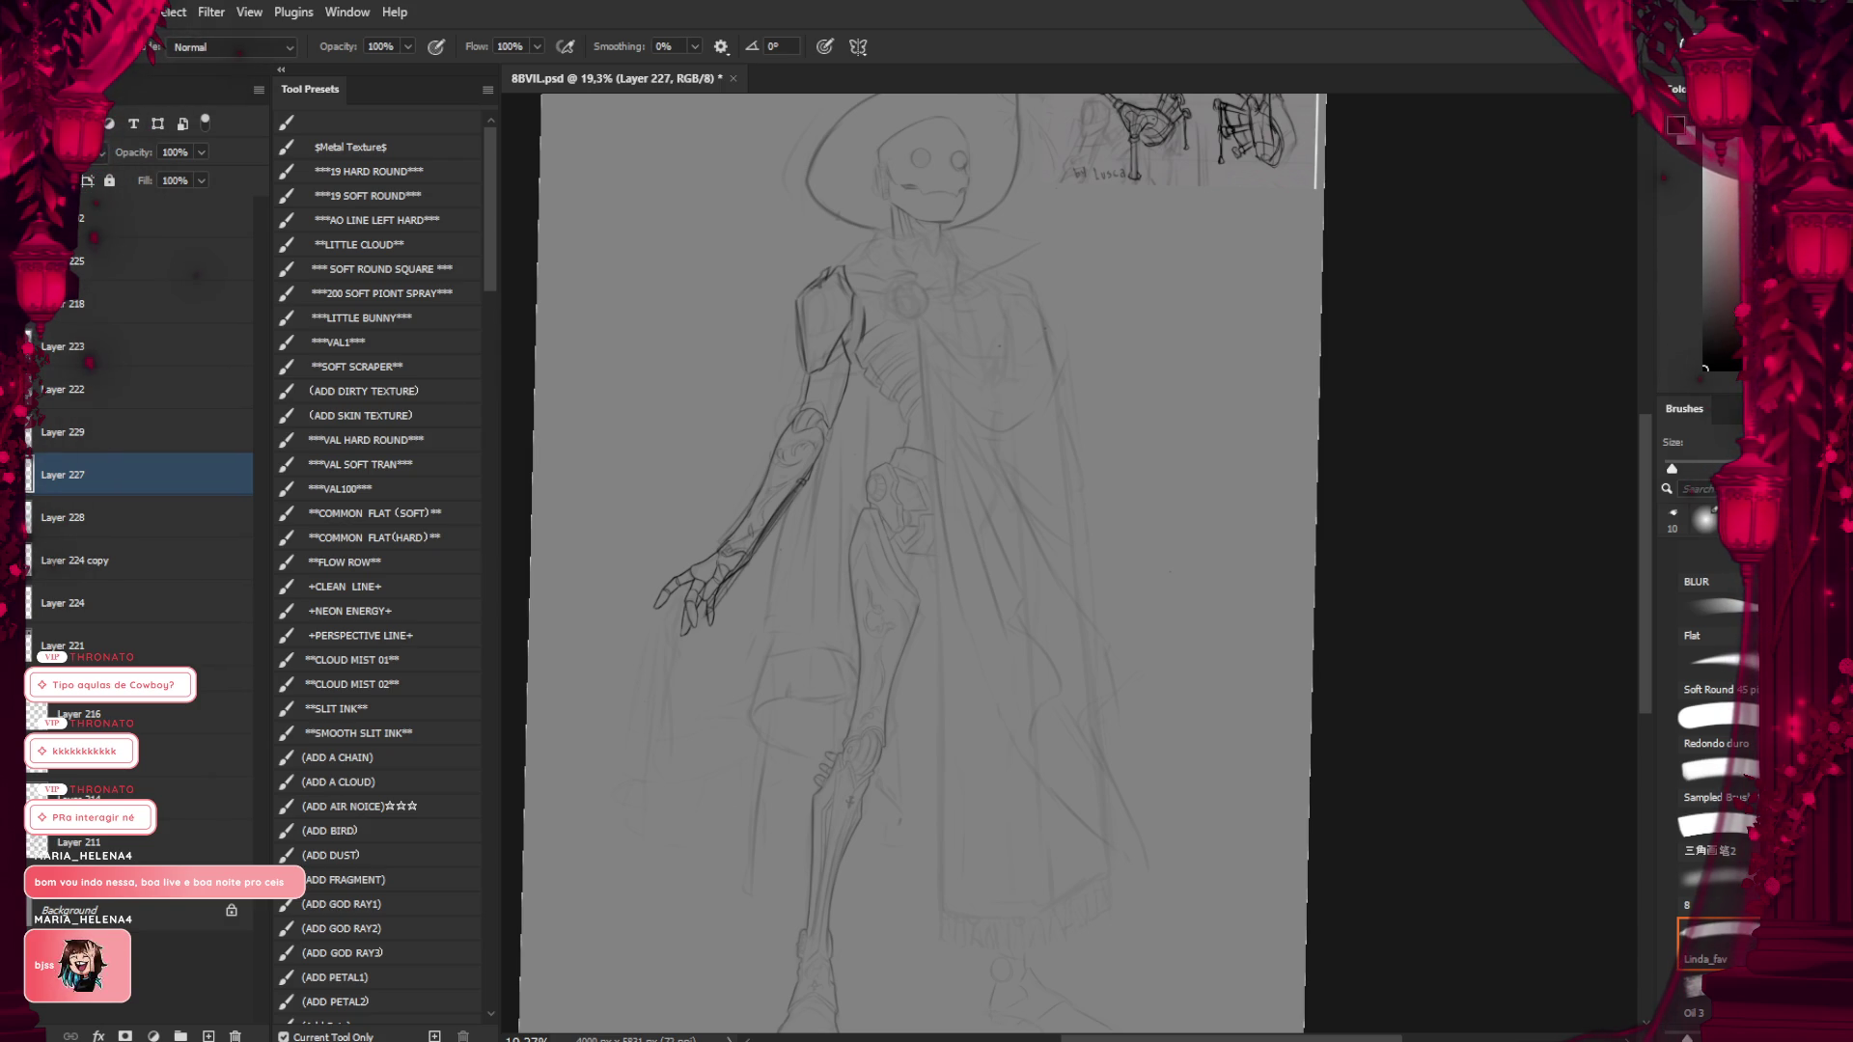
pyautogui.scroll(3, 869, 495)
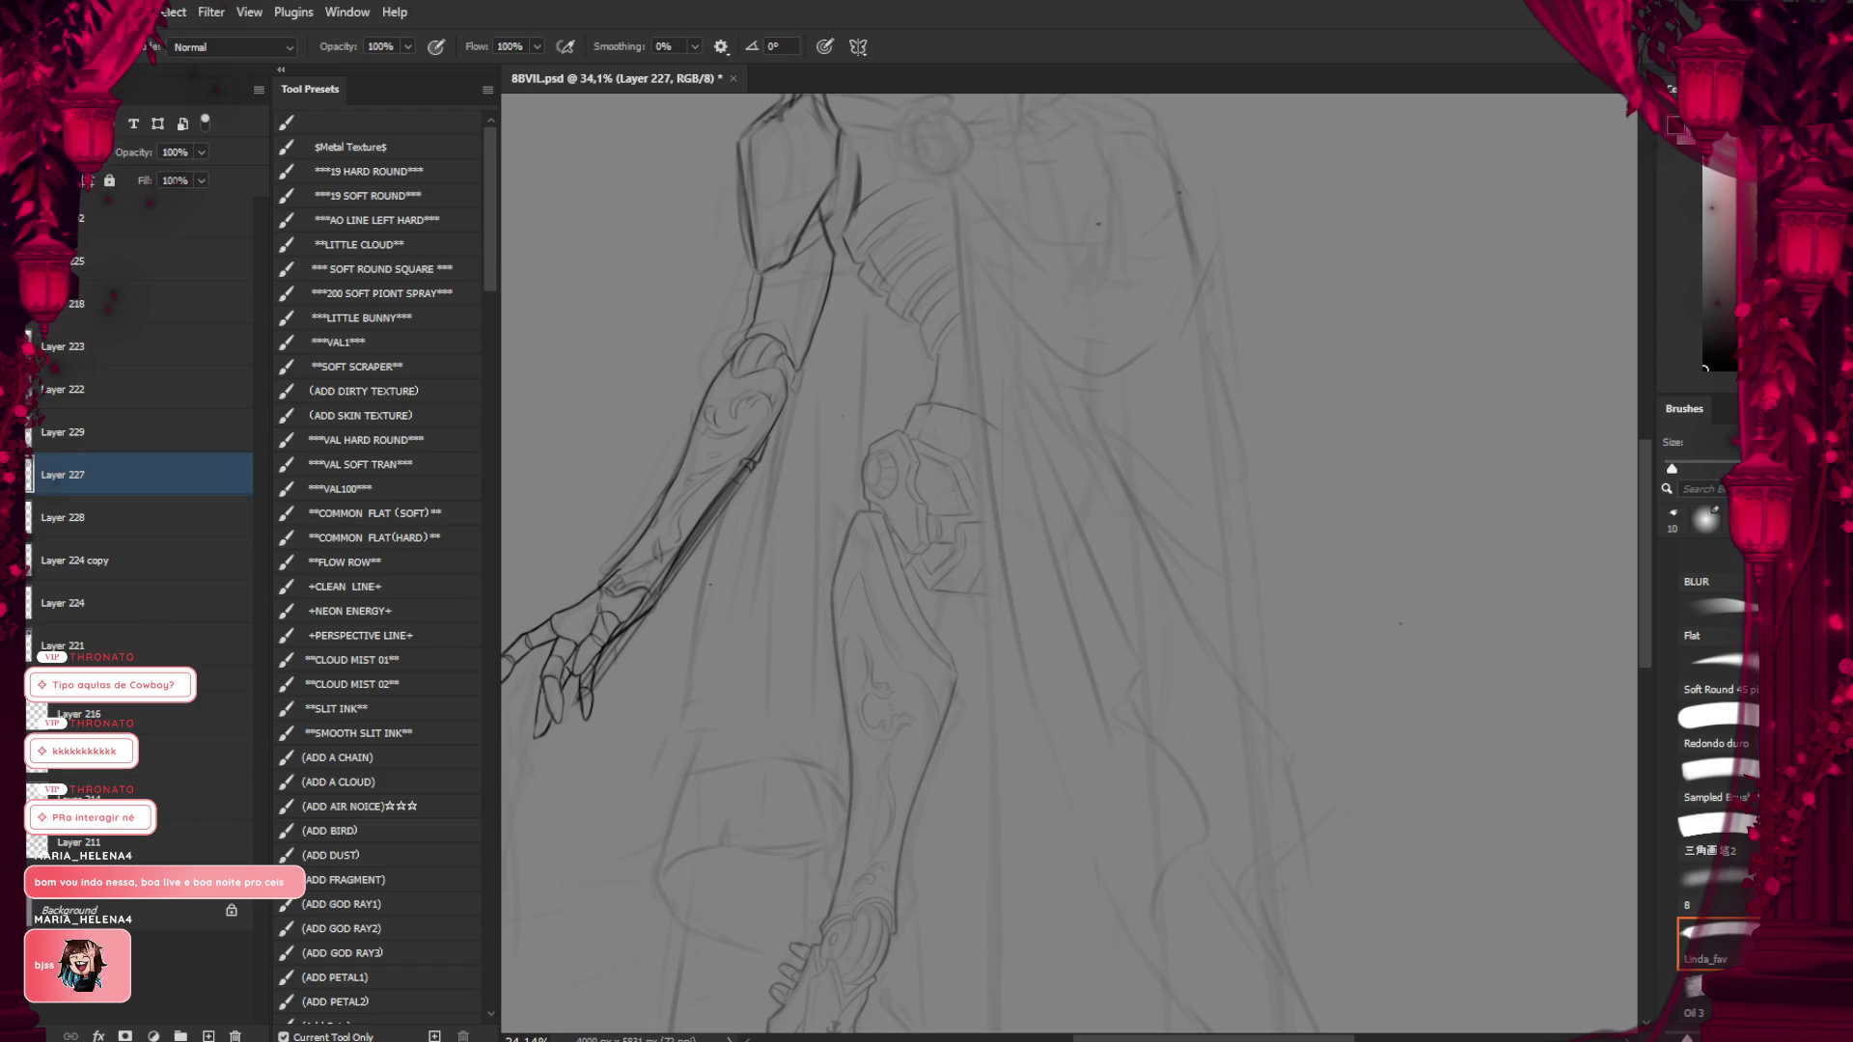
# Compare the hand before and after its redraw, keep the new version, and select Layer 229
pyautogui.hotkey('ctrl', 'z')
pyautogui.hotkey('ctrl', 'shift', 'z')
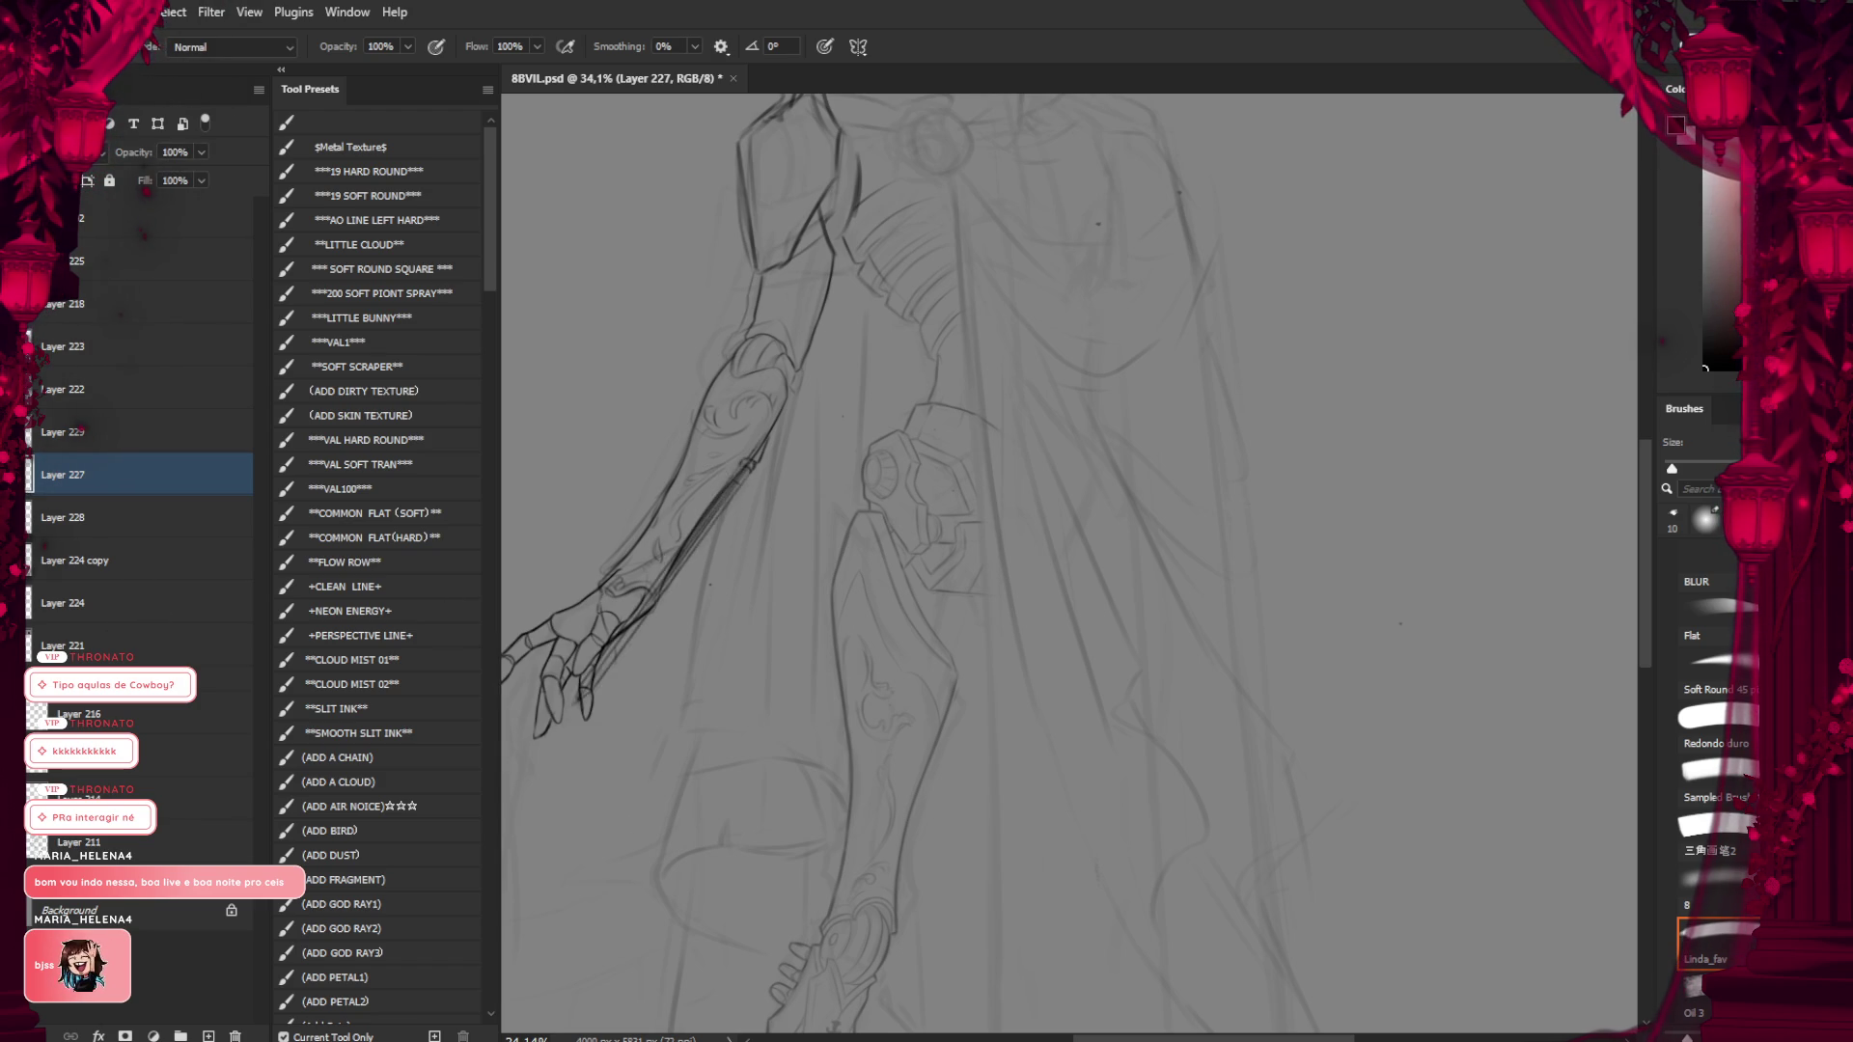
pyautogui.click(54, 439)
pyautogui.scroll(-1, 820, 490)
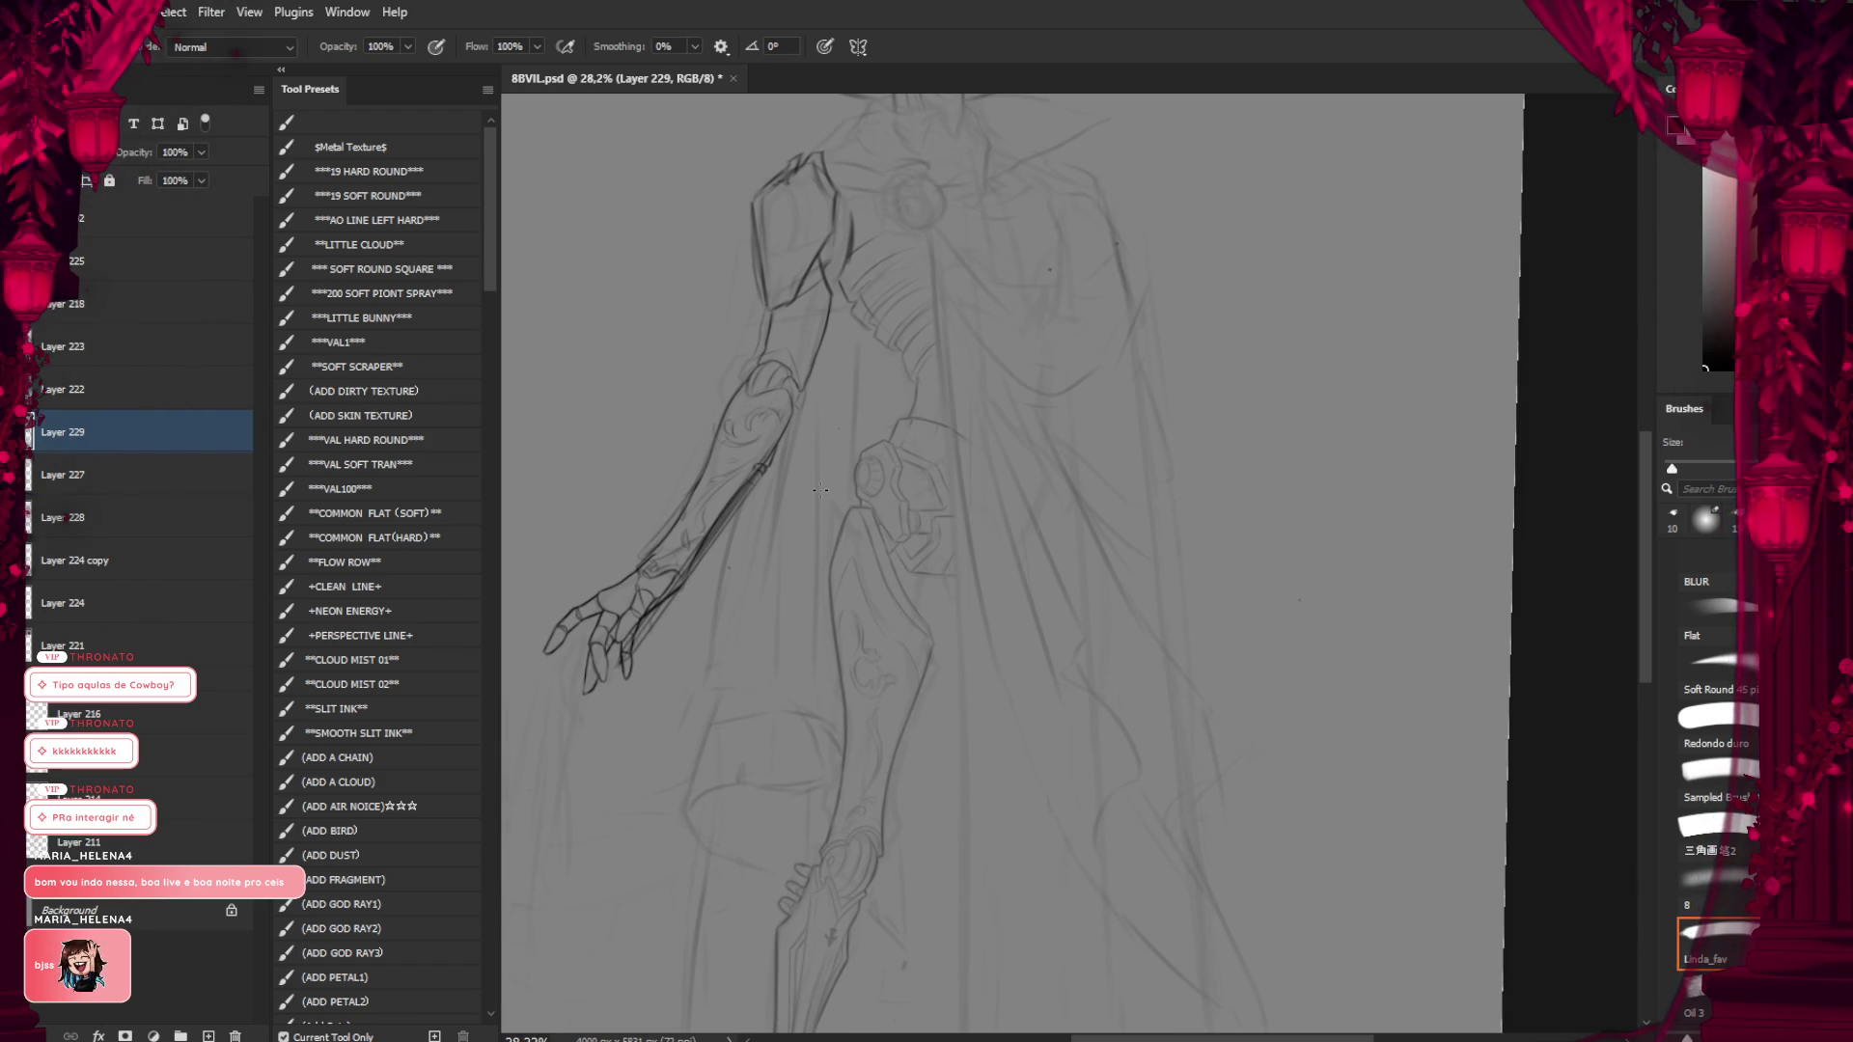